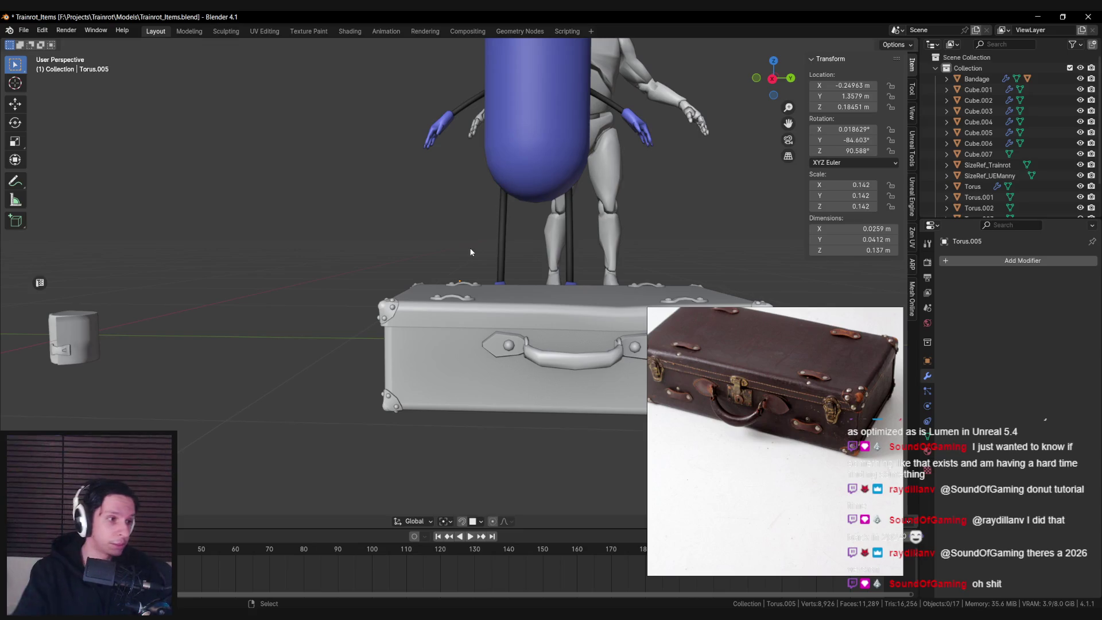
- Duplicate the right latch strap and slide the copy along Y to the suitcase's left front
scroll(467, 320, down, 2)
key(ctrl+s)
scroll(479, 359, down, 3)
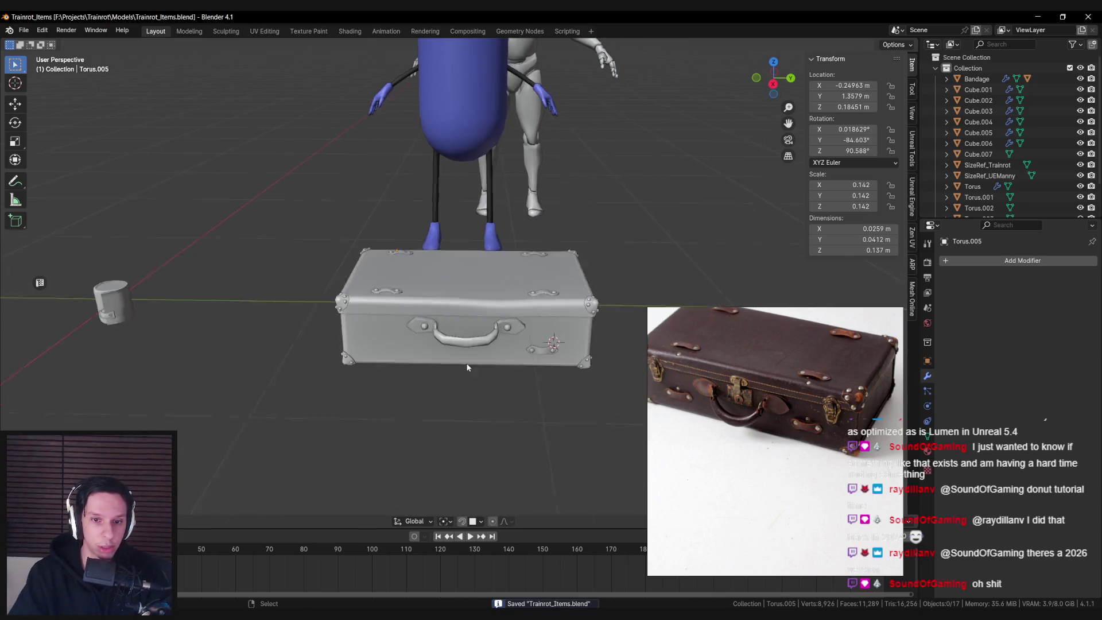
scroll(454, 319, up, 2)
click(555, 349)
mouse_move(544, 359)
shift+middle_down()
mouse_move(515, 344)
mouse_move(561, 325)
mouse_move(549, 347)
mouse_move(563, 352)
shift+middle_up()
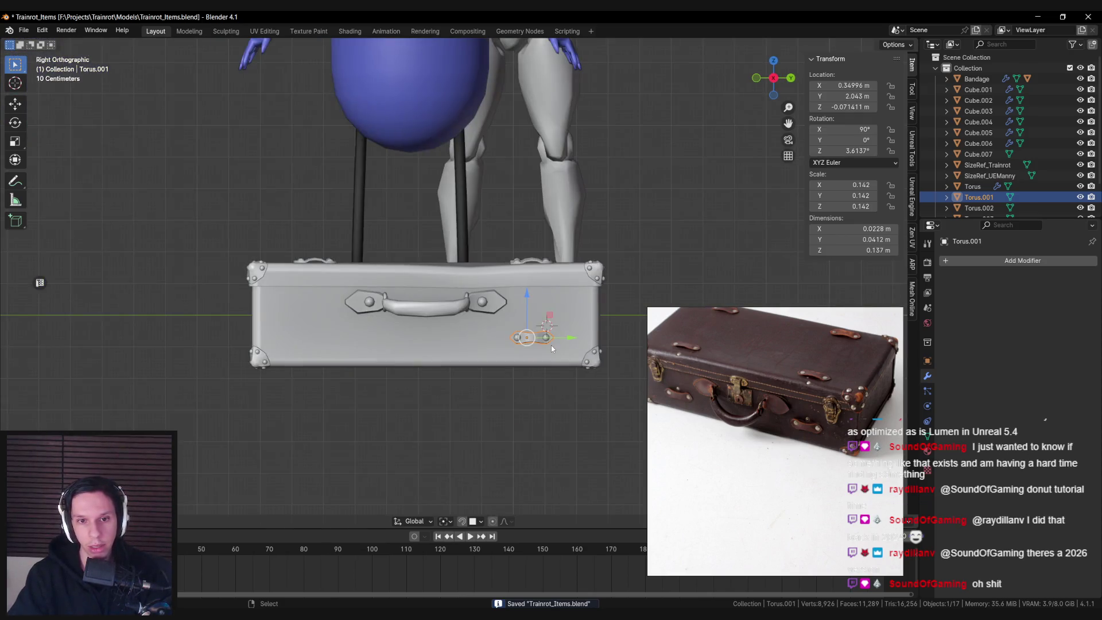
key(shift+d)
key(y)
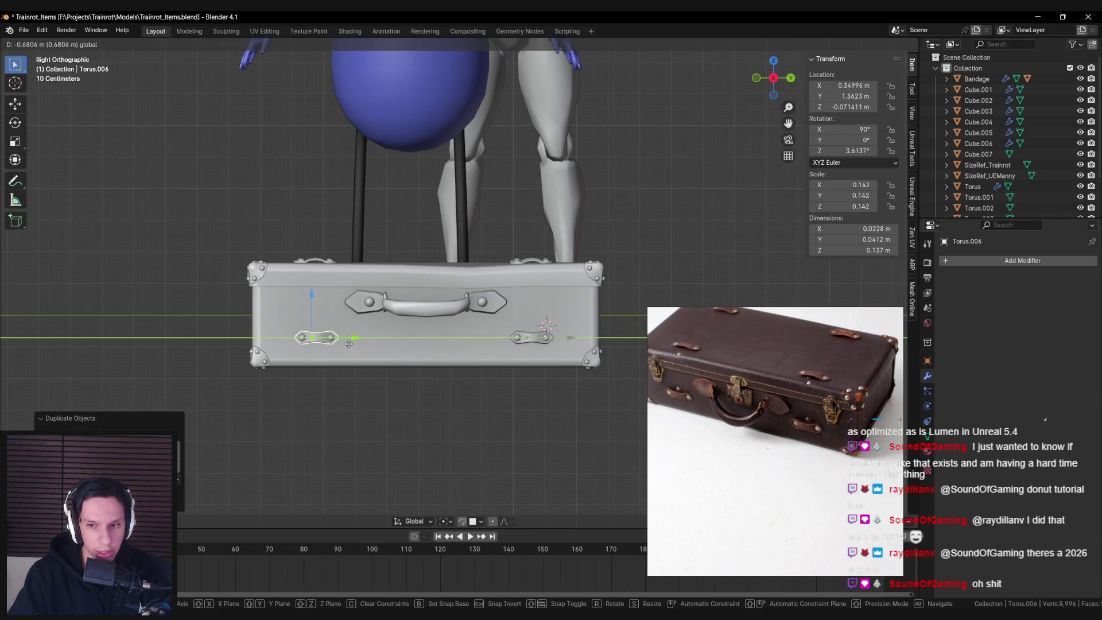
click(348, 343)
- Tilt the new left strap slightly around X and save Trainrot_Items.blend
key(r)
key(x)
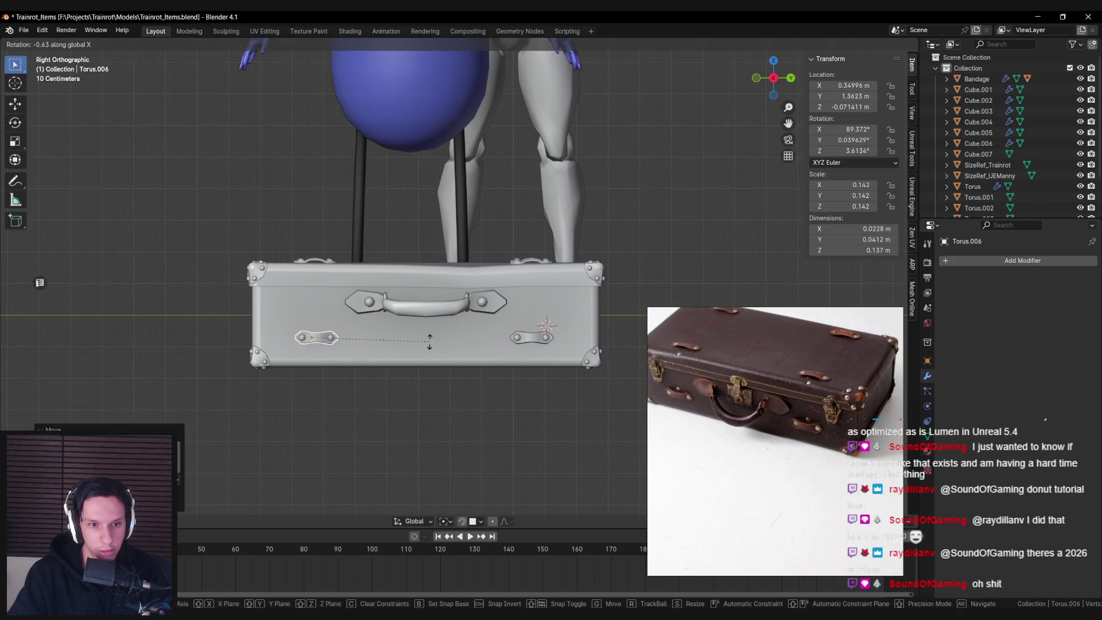
click(427, 339)
mouse_move(427, 340)
middle_down()
mouse_move(416, 357)
mouse_move(361, 374)
mouse_move(428, 350)
mouse_move(422, 373)
mouse_move(468, 336)
mouse_move(510, 324)
middle_up()
scroll(481, 333, down, 4)
scroll(418, 321, up, 4)
key(ctrl+s)
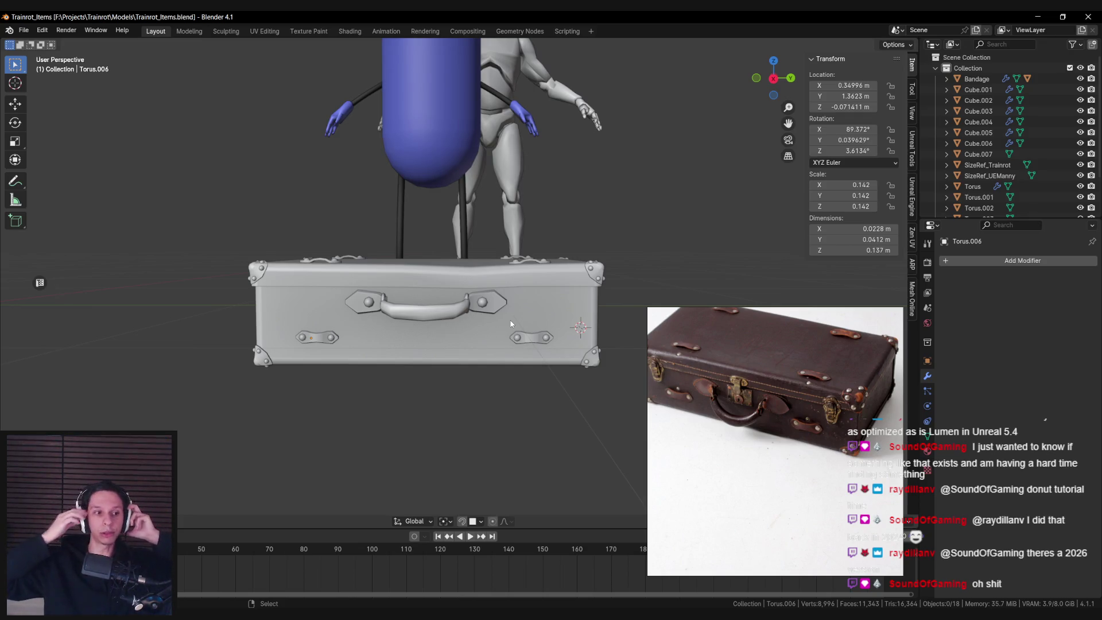
mouse_move(511, 325)
middle_down()
mouse_move(496, 329)
mouse_move(470, 249)
mouse_move(437, 250)
mouse_move(463, 256)
mouse_move(381, 280)
mouse_move(464, 292)
middle_up()
scroll(471, 249, up, 3)
click(480, 249)
scroll(474, 245, down, 3)
key(Tab)
scroll(402, 250, up, 3)
key(Tab)
key(ctrl+s)
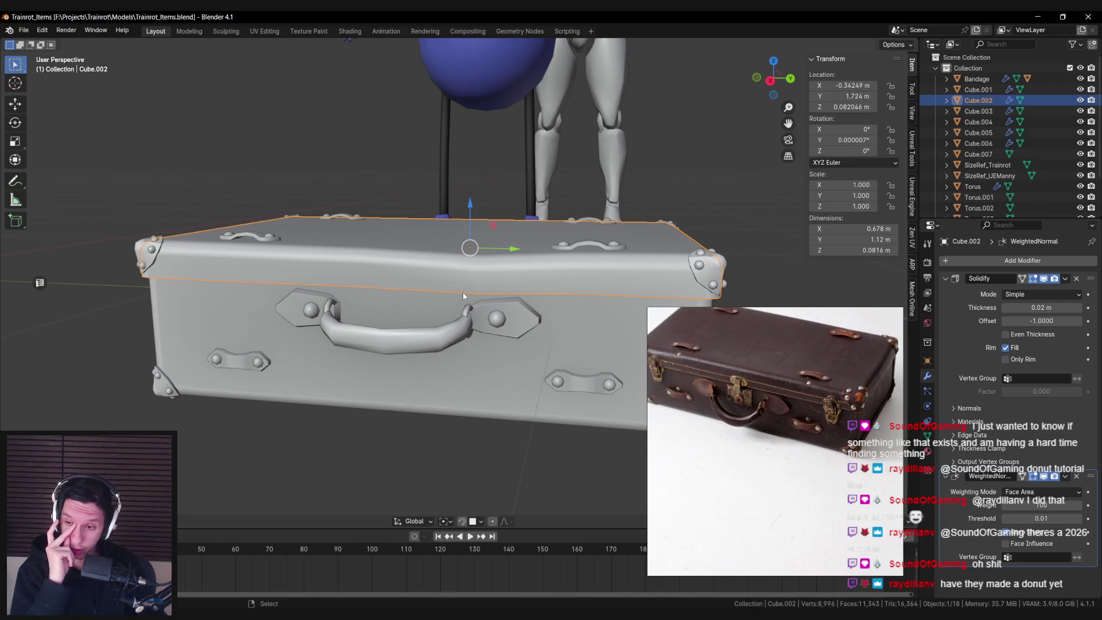
scroll(462, 292, down, 3)
middle_drag(462, 292, 430, 298)
key(alt+a)
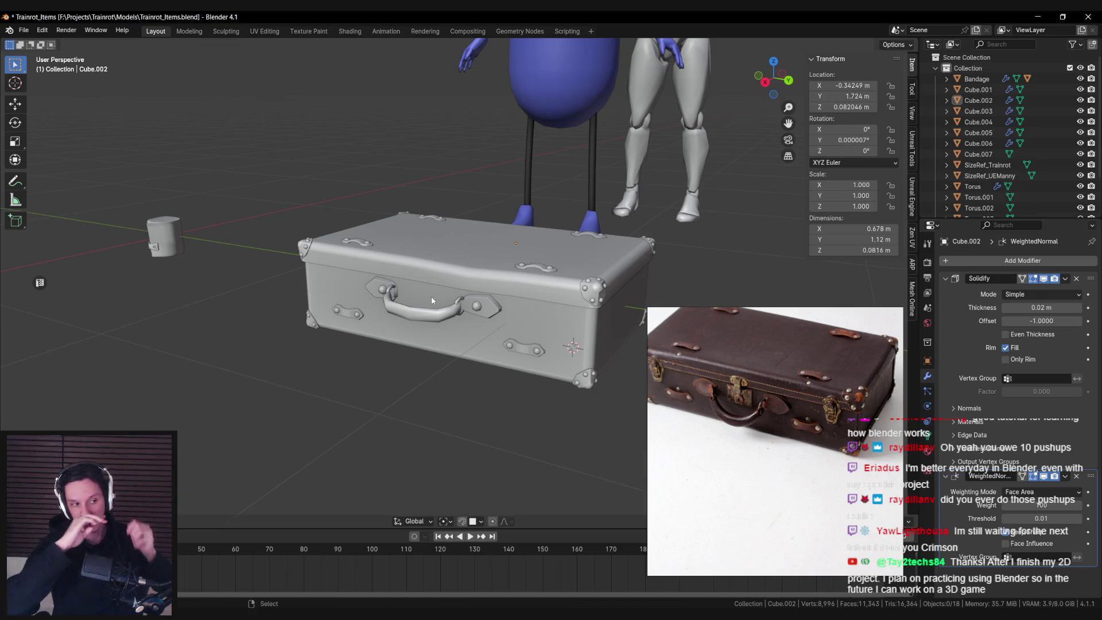
- Orbit to a straight-on front view of the suitcase and select the Torus handle
mouse_move(423, 358)
middle_down()
mouse_move(495, 323)
mouse_move(400, 358)
mouse_move(328, 368)
mouse_move(342, 335)
mouse_move(523, 328)
mouse_move(505, 337)
mouse_move(542, 373)
mouse_move(422, 364)
mouse_move(440, 368)
mouse_move(401, 380)
mouse_move(377, 409)
mouse_move(323, 368)
mouse_move(444, 358)
mouse_move(348, 319)
mouse_move(449, 346)
mouse_move(448, 356)
mouse_move(481, 350)
middle_up()
scroll(458, 331, down, 5)
scroll(429, 338, down, 3)
scroll(443, 333, up, 5)
scroll(522, 325, down, 5)
scroll(505, 337, up, 3)
scroll(422, 363, up, 3)
scroll(481, 350, up, 6)
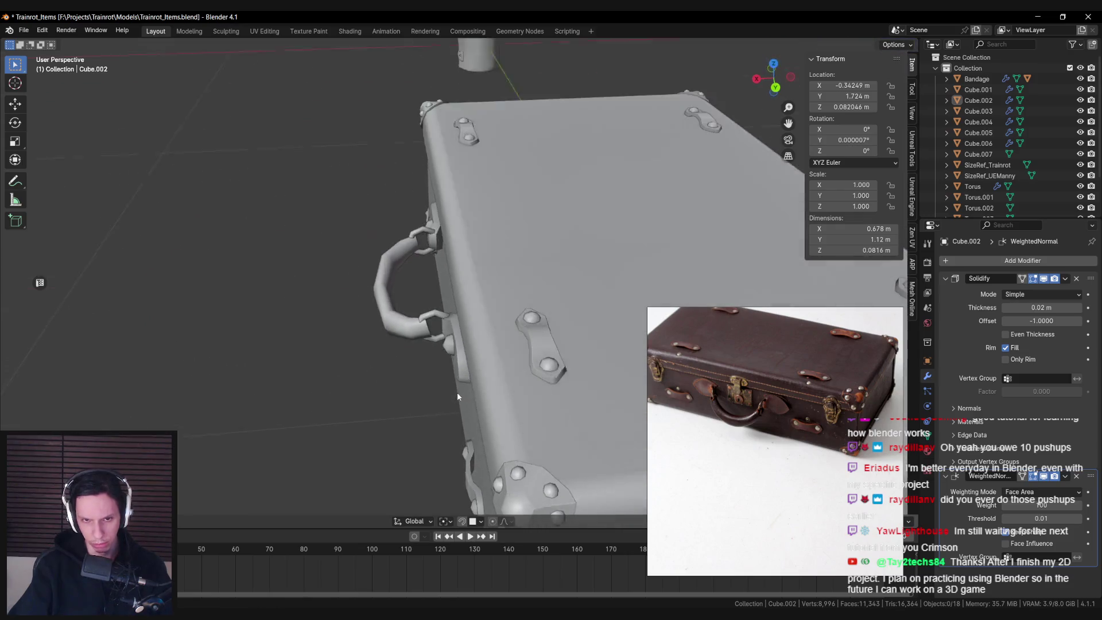
scroll(480, 417, down, 5)
mouse_move(465, 396)
middle_down()
mouse_move(447, 363)
mouse_move(477, 319)
mouse_move(490, 252)
middle_up()
scroll(490, 251, up, 5)
click(531, 291)
- In Edit Mode, select two faces of the handle's left bracket and move them along Z
key(Tab)
scroll(401, 287, up, 3)
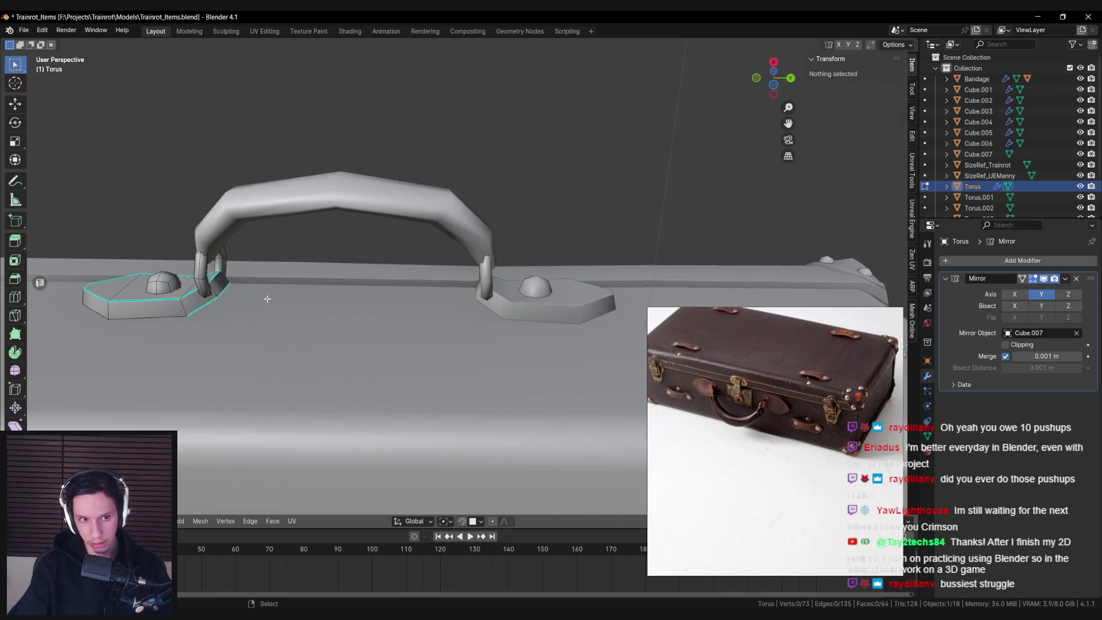
mouse_move(401, 287)
middle_down()
mouse_move(385, 290)
mouse_move(396, 270)
middle_up()
click(384, 290)
shift+click(358, 290)
key(g)
key(z)
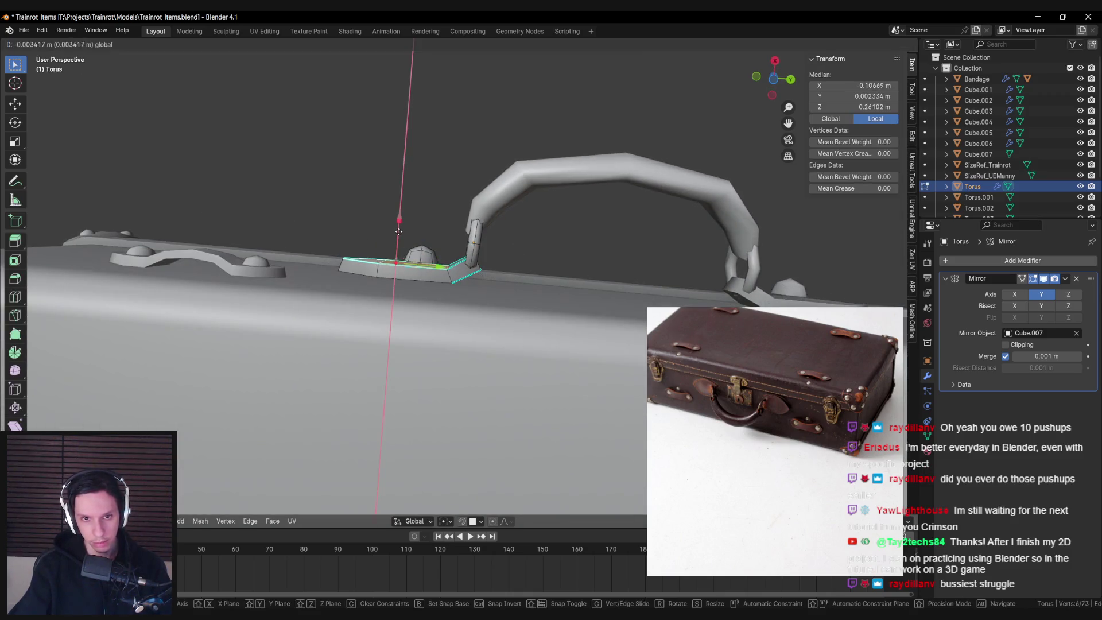
click(409, 247)
- Select the linked rivet dome and slide it along X on the bracket
key(alt+a)
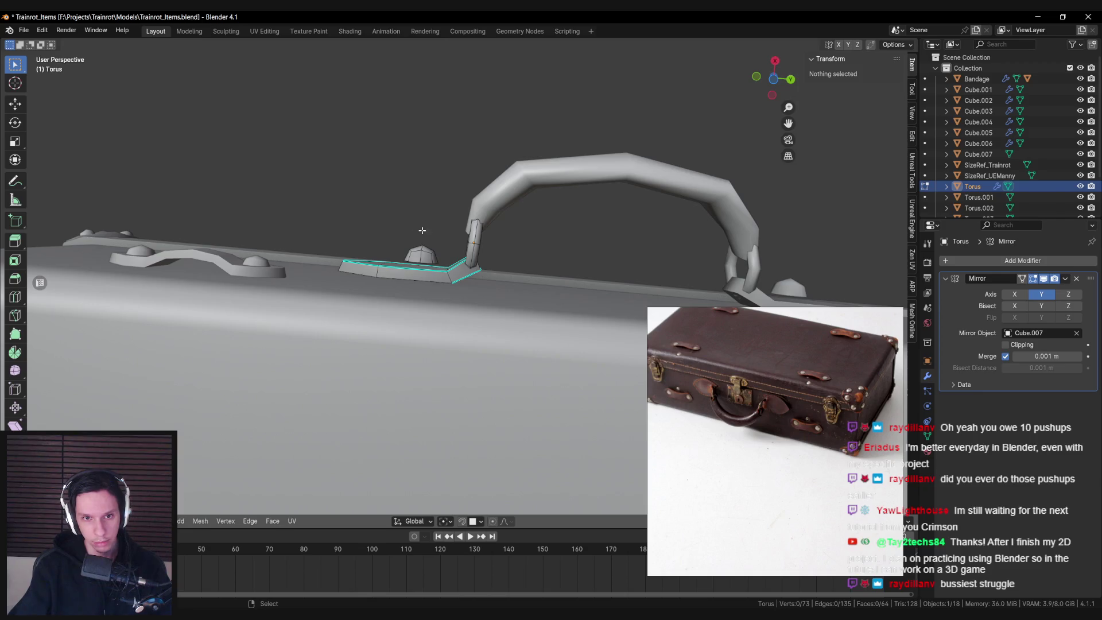
key(l)
key(g)
key(x)
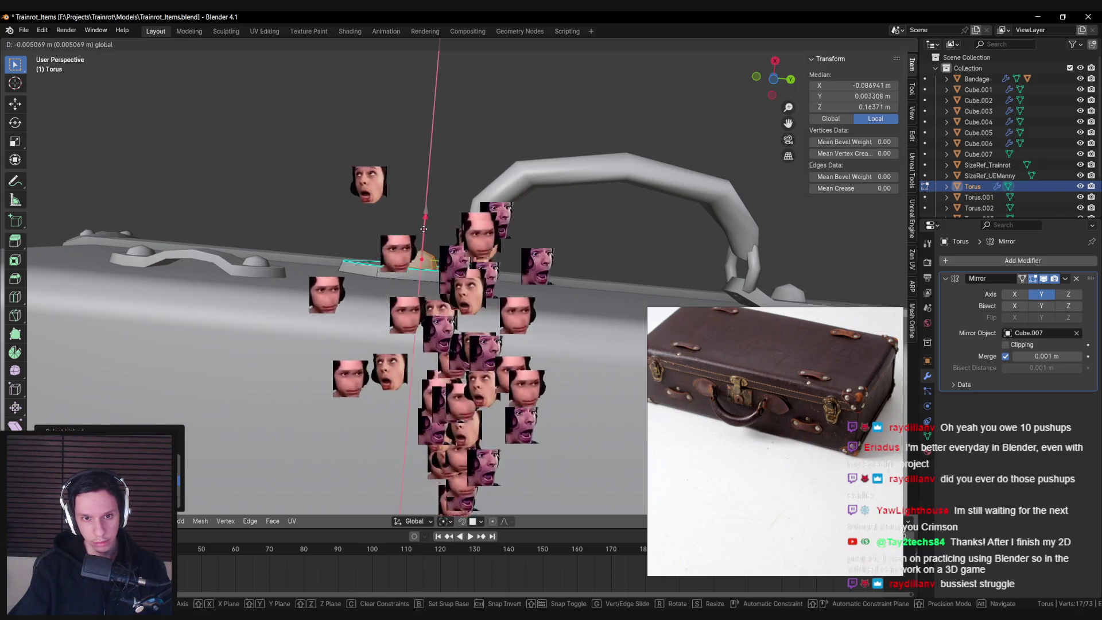
click(424, 228)
- Return to Object Mode, deselect everything and save the suitcase file
key(Tab)
scroll(424, 228, up, 3)
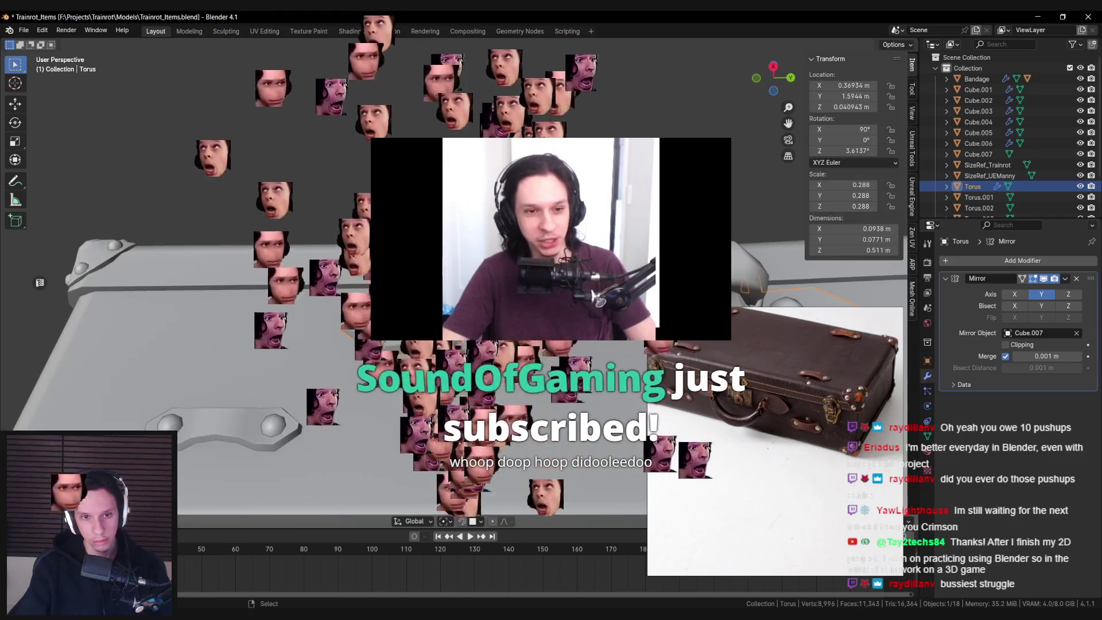
key(alt+a)
scroll(509, 359, down, 6)
key(ctrl+s)
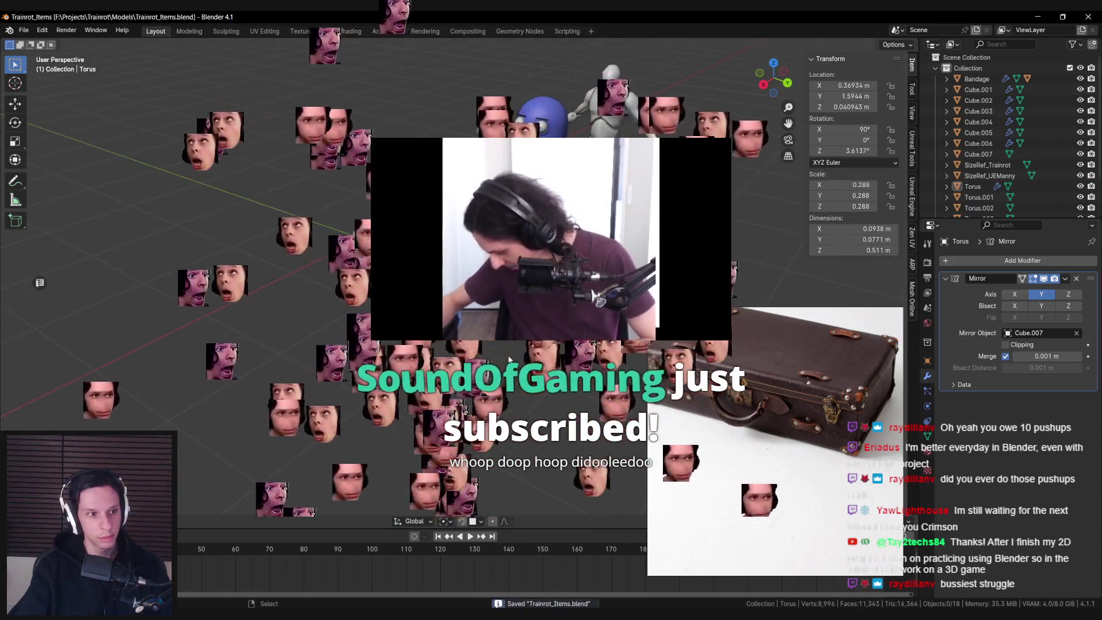
scroll(509, 359, up, 5)
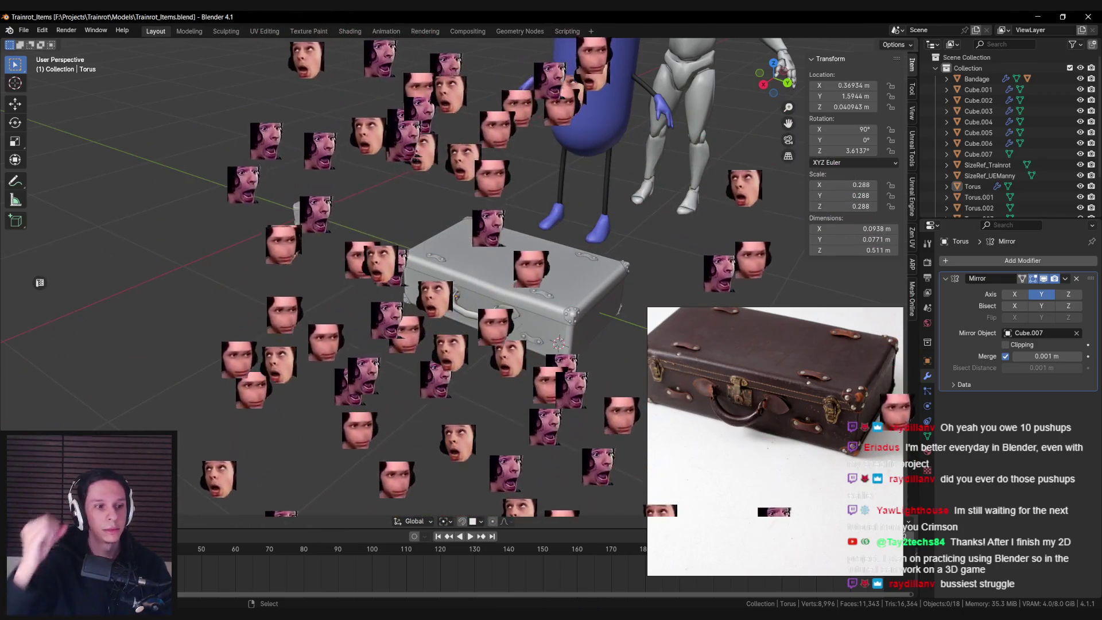
mouse_move(500, 355)
middle_down()
mouse_move(456, 361)
mouse_move(465, 379)
mouse_move(402, 381)
mouse_move(391, 415)
mouse_move(330, 295)
mouse_move(477, 326)
mouse_move(441, 307)
mouse_move(532, 309)
mouse_move(474, 334)
mouse_move(597, 323)
mouse_move(480, 300)
middle_up()
scroll(457, 360, up, 3)
- Select the four lid straps together with the corner caps
click(480, 299)
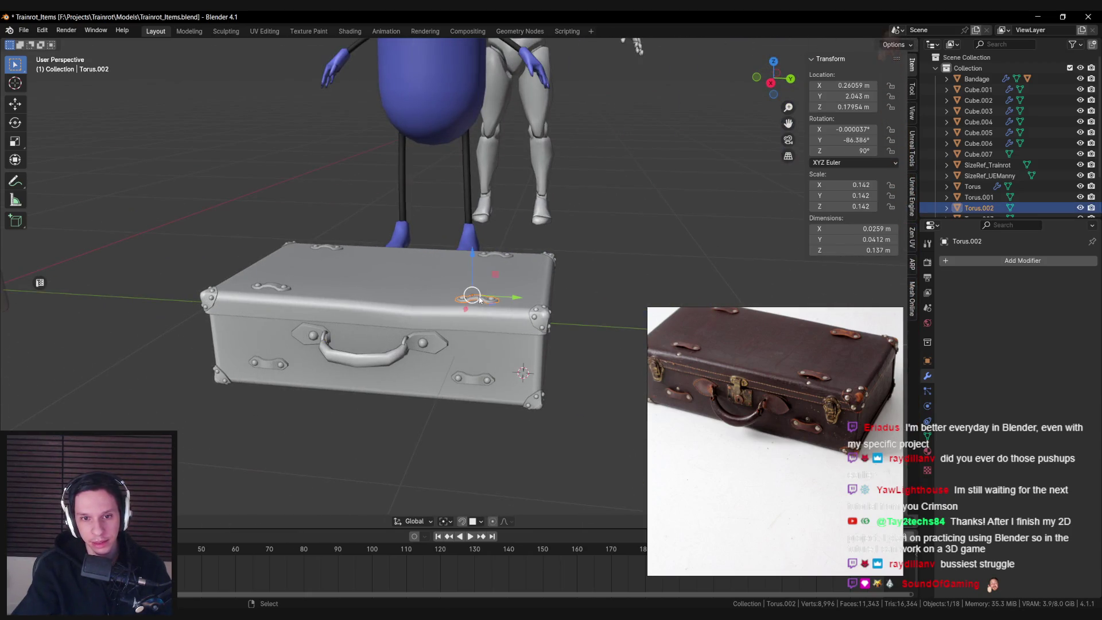
shift+click(270, 287)
shift+click(326, 249)
shift+click(494, 254)
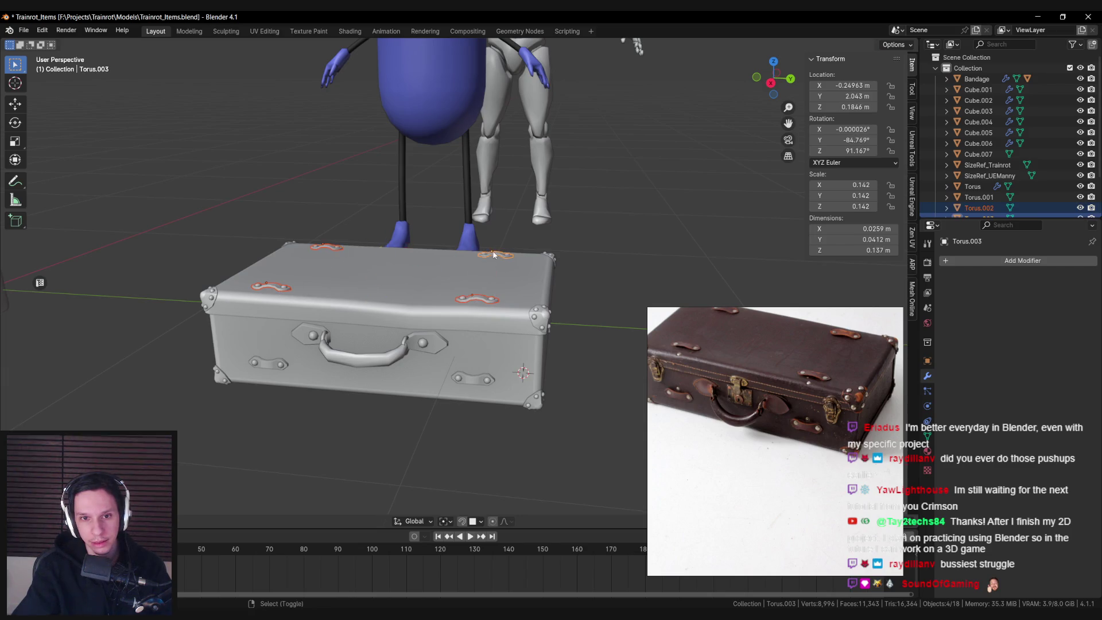
mouse_move(495, 253)
middle_down()
mouse_move(452, 280)
mouse_move(357, 304)
middle_up()
shift+click(287, 351)
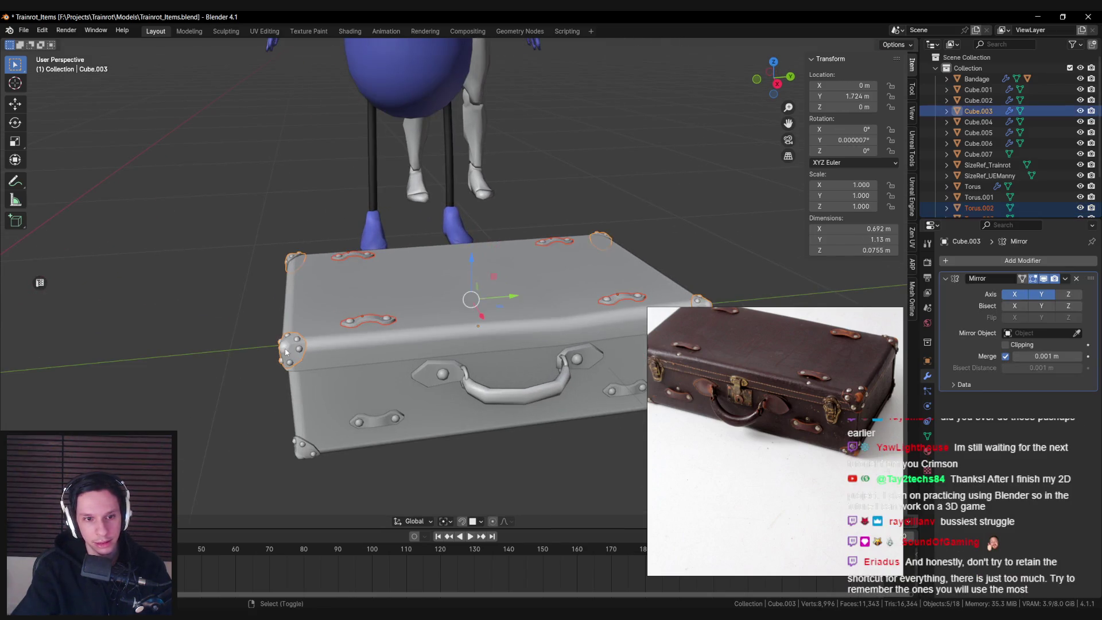
mouse_move(288, 351)
middle_down()
mouse_move(396, 314)
mouse_move(510, 313)
mouse_move(427, 313)
mouse_move(449, 304)
middle_up()
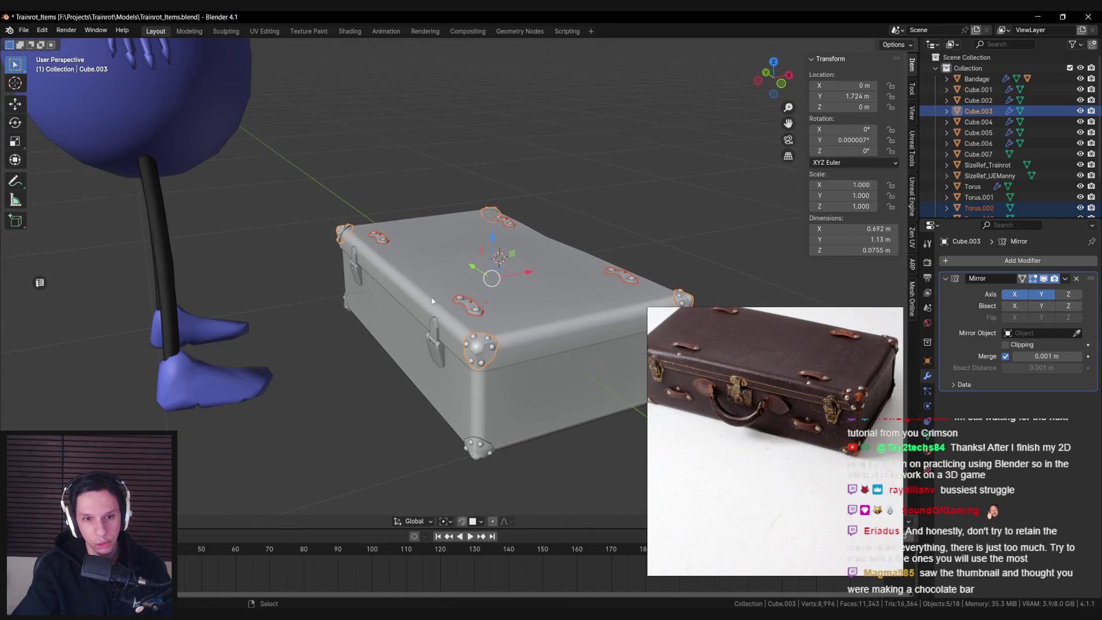
- Add the lid and side latch to the selection and parent the parts to the lid
shift+click(452, 322)
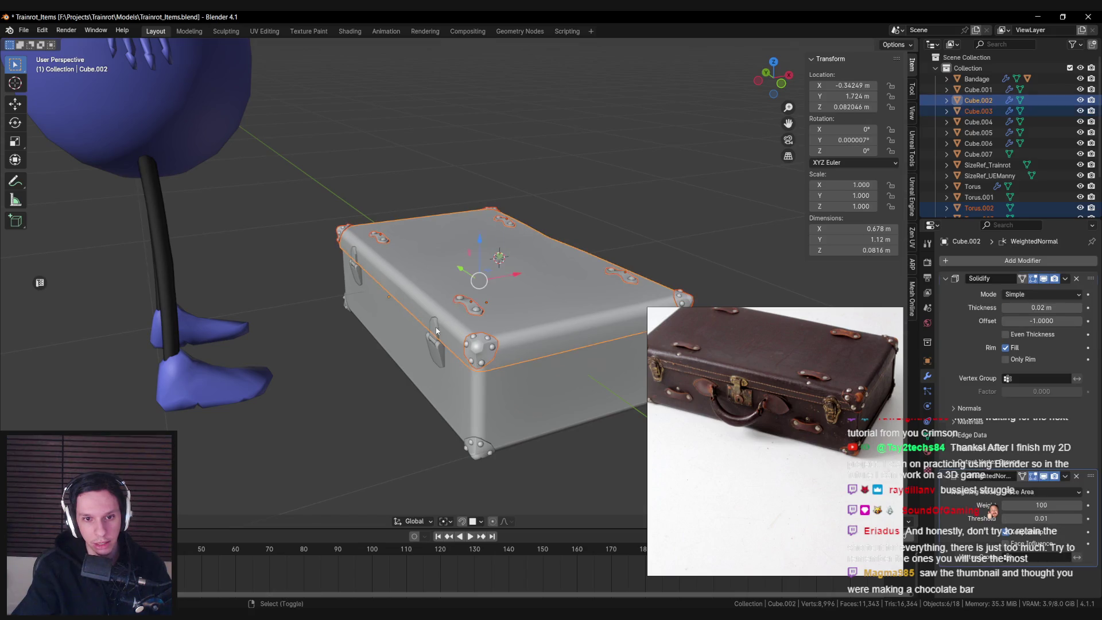
shift+click(436, 331)
middle_drag(436, 331, 429, 310)
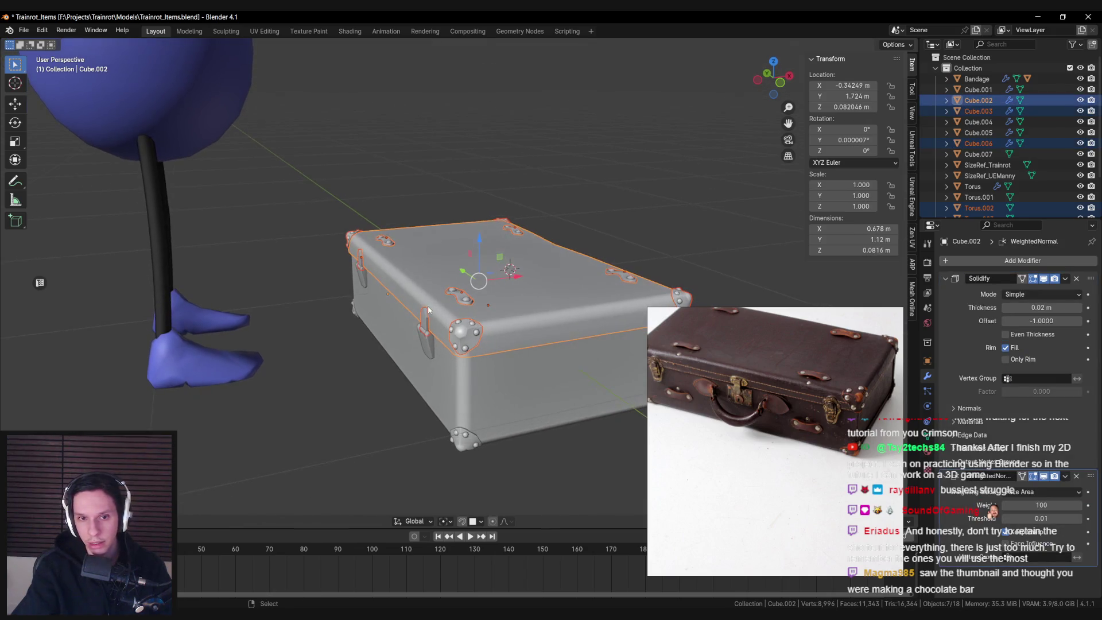
key(ctrl+p)
click(427, 312)
middle_drag(522, 278, 514, 275)
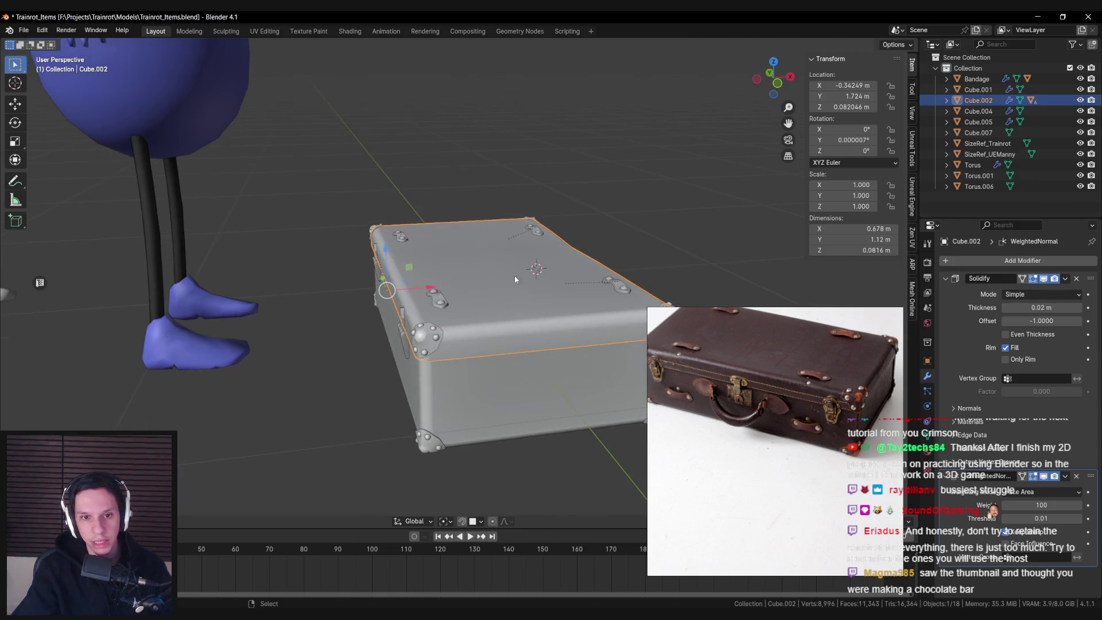
- Rotate the lid around Y to stand open upright, then adjust its opening angle
key(r)
key(x)
key(y)
click(450, 168)
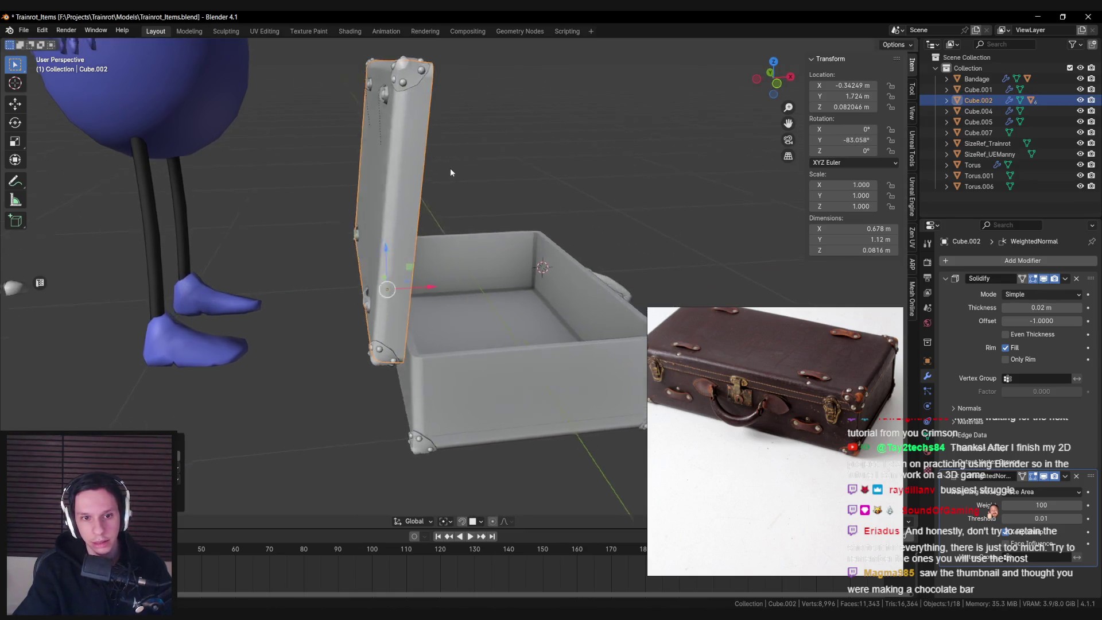
mouse_move(450, 167)
middle_down()
mouse_move(510, 194)
mouse_move(544, 253)
mouse_move(353, 229)
mouse_move(337, 241)
middle_up()
key(r)
key(y)
click(516, 206)
- Open the lid past upright to about -98°, inspect it, then undo to close it
key(r)
key(y)
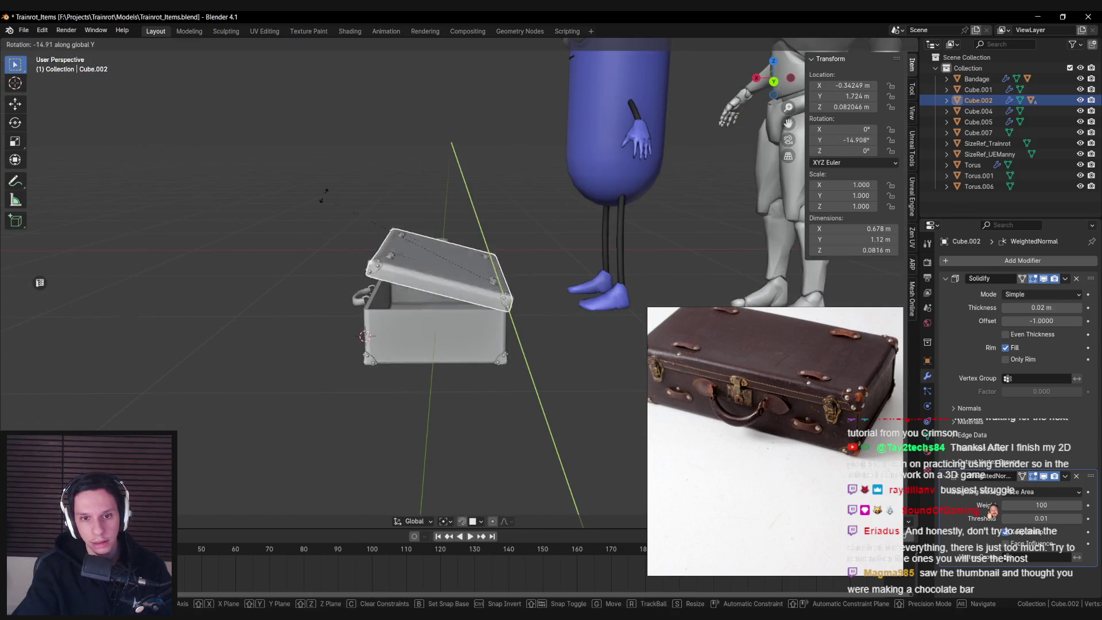
click(543, 169)
mouse_move(542, 170)
middle_down()
mouse_move(594, 294)
mouse_move(652, 267)
mouse_move(576, 242)
mouse_move(384, 243)
mouse_move(325, 315)
middle_up()
scroll(587, 239, down, 3)
scroll(393, 254, up, 4)
mouse_move(313, 275)
middle_down()
mouse_move(368, 310)
mouse_move(394, 307)
mouse_move(388, 269)
mouse_move(400, 304)
mouse_move(418, 273)
mouse_move(414, 315)
mouse_move(478, 303)
mouse_move(539, 250)
mouse_move(443, 274)
middle_up()
key(ctrl+z)
key(ctrl+z)
- Zoom and orbit around the suitcase front to compare handle, straps and corner caps with the photo
scroll(438, 288, up, 3)
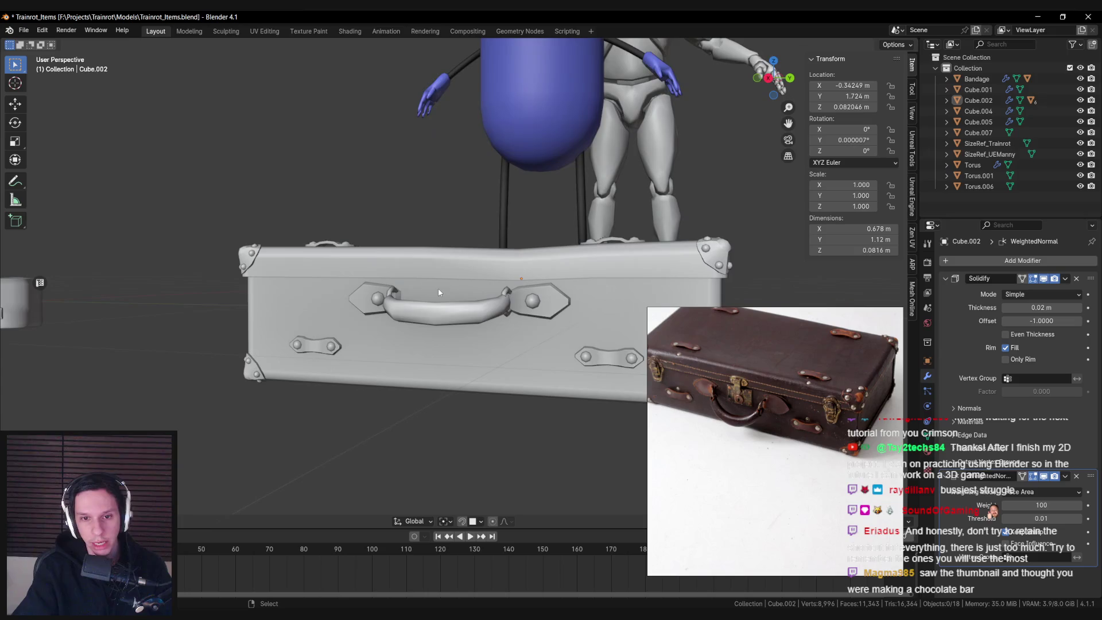
scroll(394, 310, down, 1)
mouse_move(393, 311)
middle_down()
mouse_move(395, 325)
mouse_move(449, 294)
middle_up()
scroll(436, 312, up, 3)
scroll(436, 312, down, 3)
scroll(450, 296, up, 1)
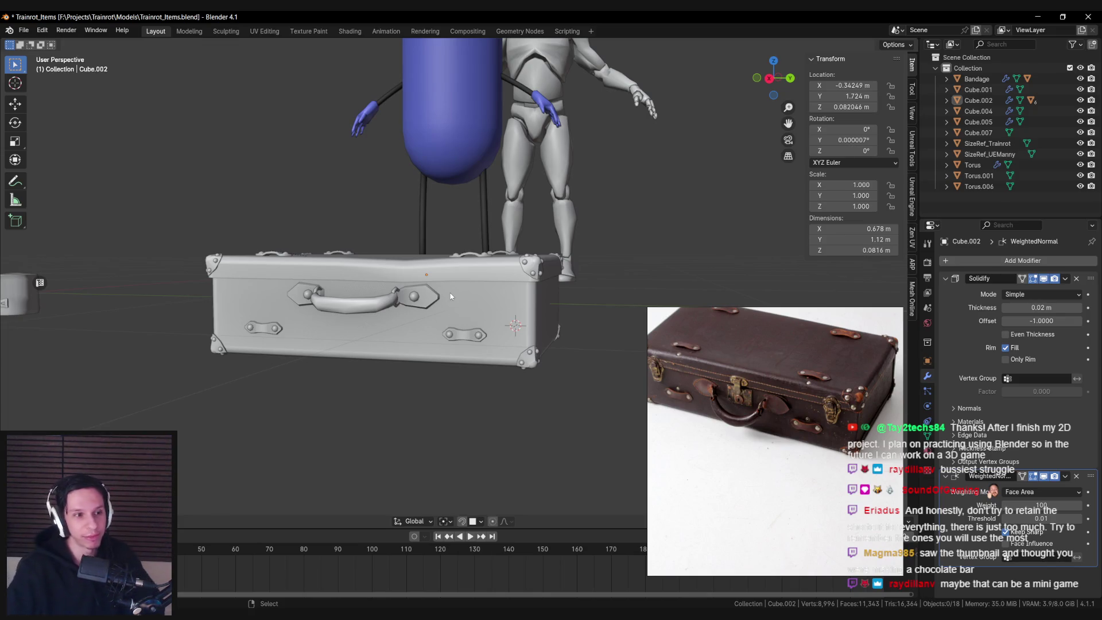
mouse_move(449, 296)
middle_down()
mouse_move(409, 343)
mouse_move(510, 370)
mouse_move(527, 411)
mouse_move(436, 364)
middle_up()
scroll(424, 347, down, 3)
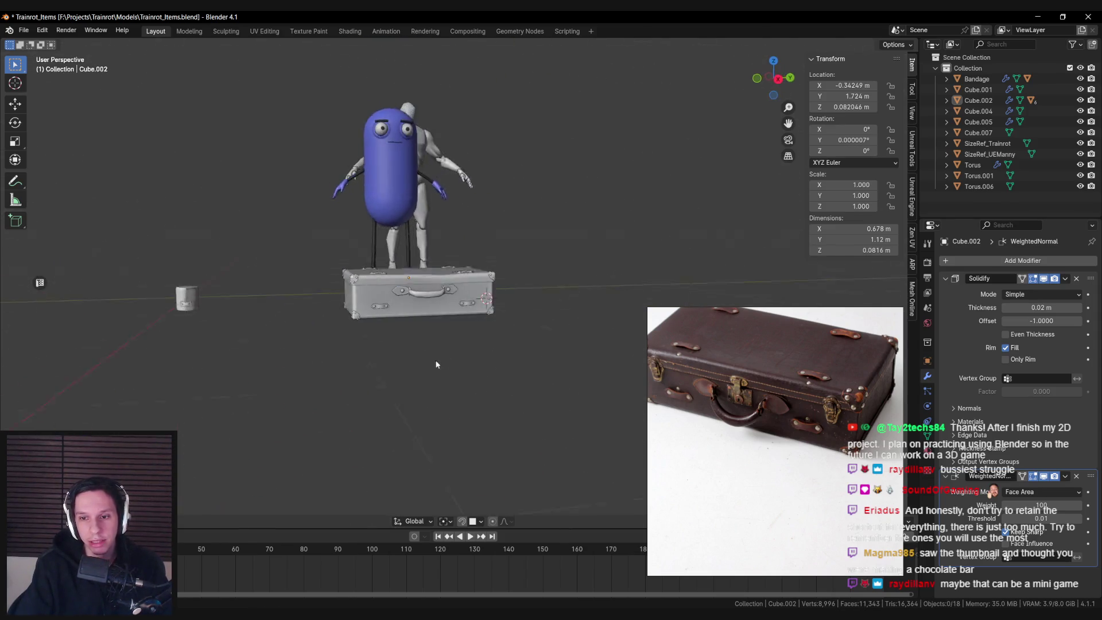
scroll(432, 366, up, 5)
scroll(402, 371, up, 3)
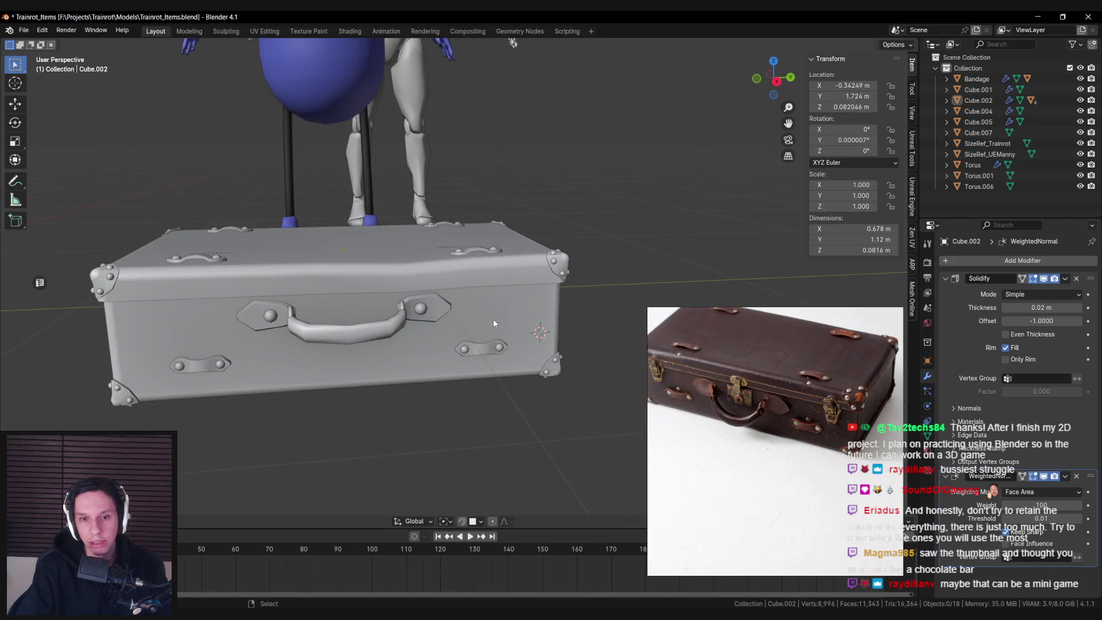
middle_drag(487, 308, 472, 312)
scroll(472, 312, down, 2)
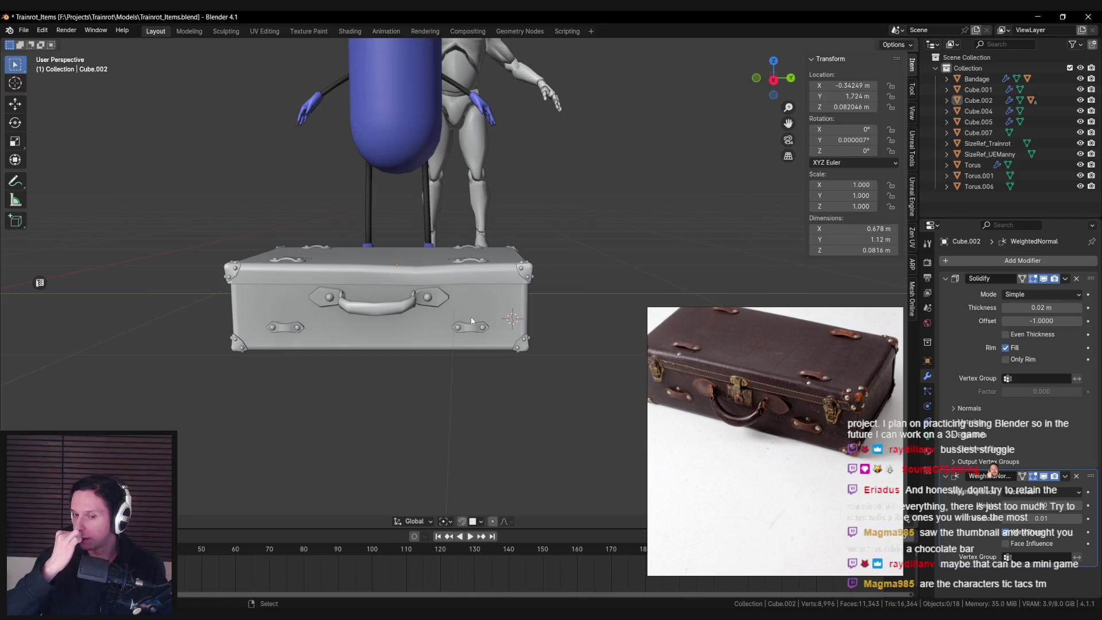
scroll(353, 312, up, 3)
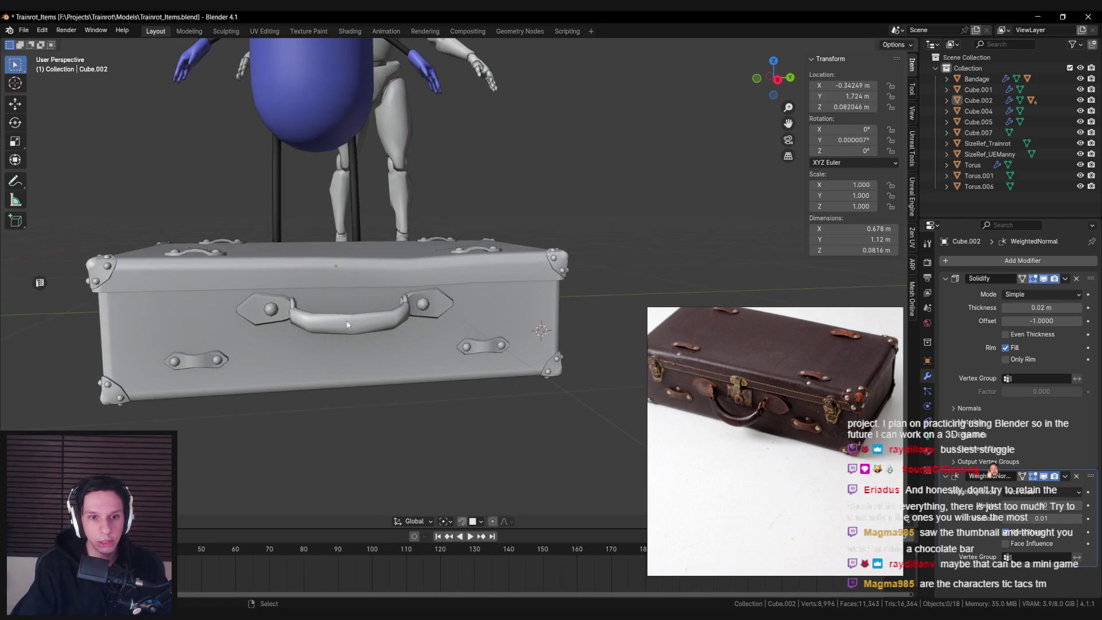
scroll(737, 408, up, 4)
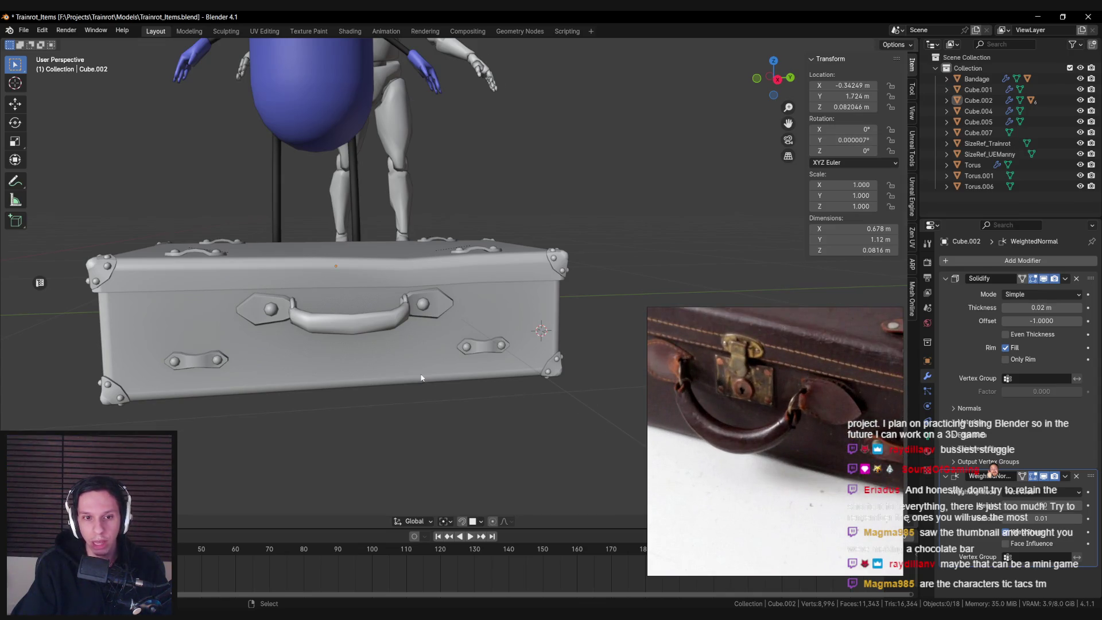
scroll(421, 377, down, 3)
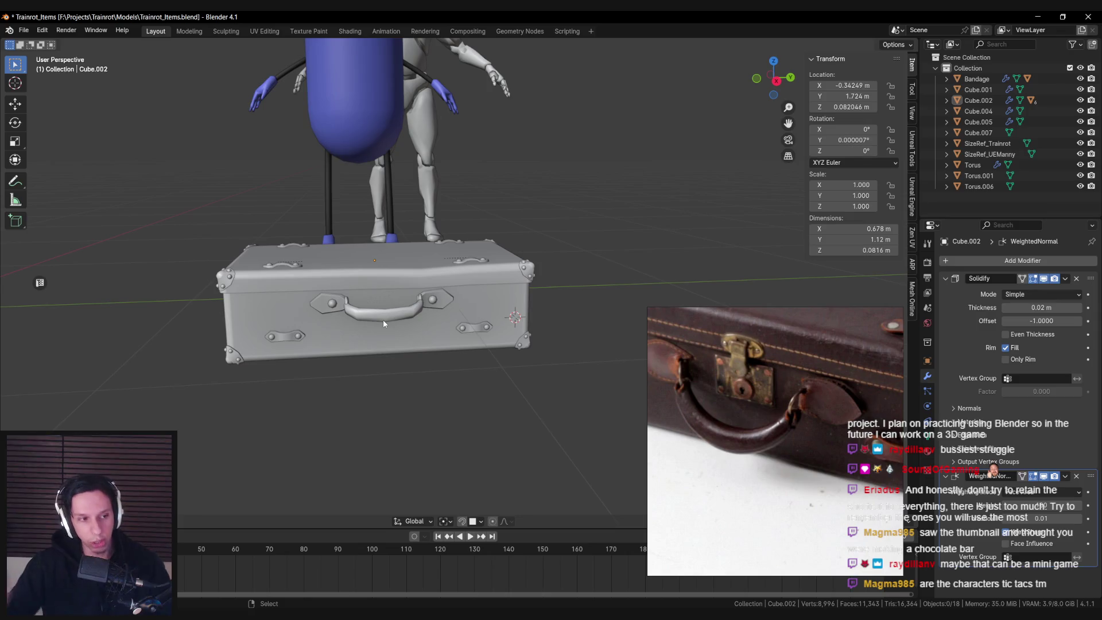
scroll(384, 322, up, 4)
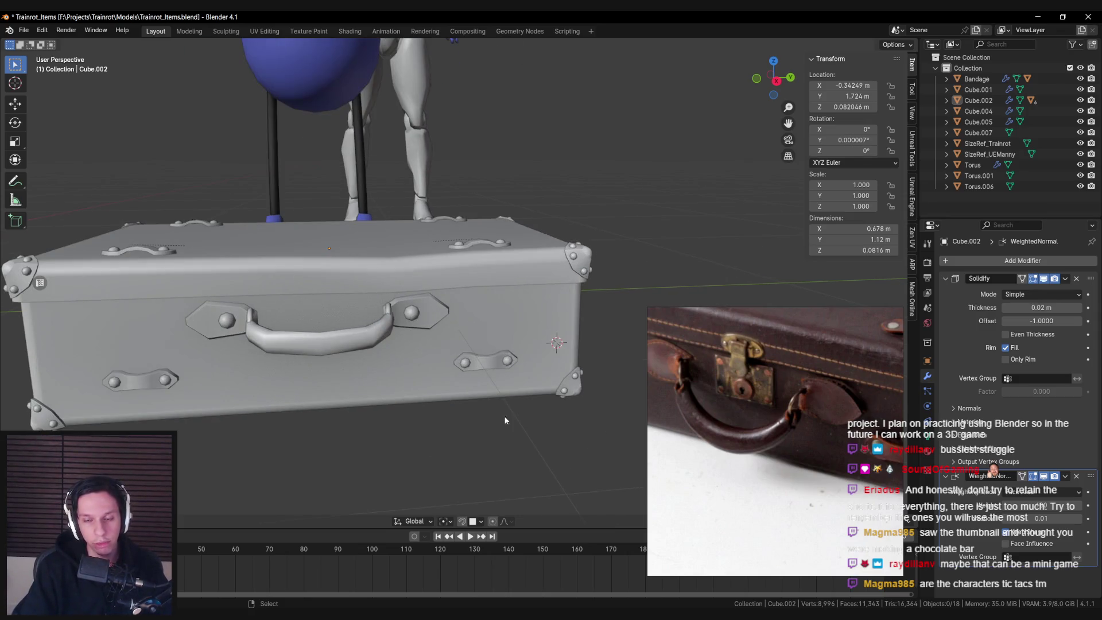
scroll(755, 367, down, 3)
scroll(381, 347, down, 3)
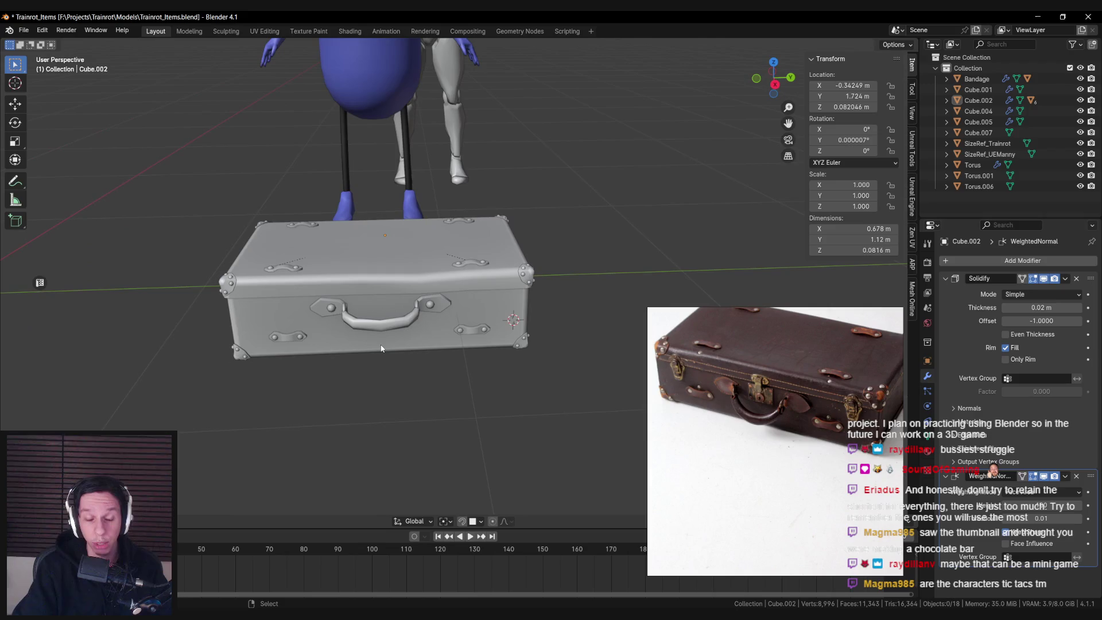
middle_drag(381, 348, 345, 347)
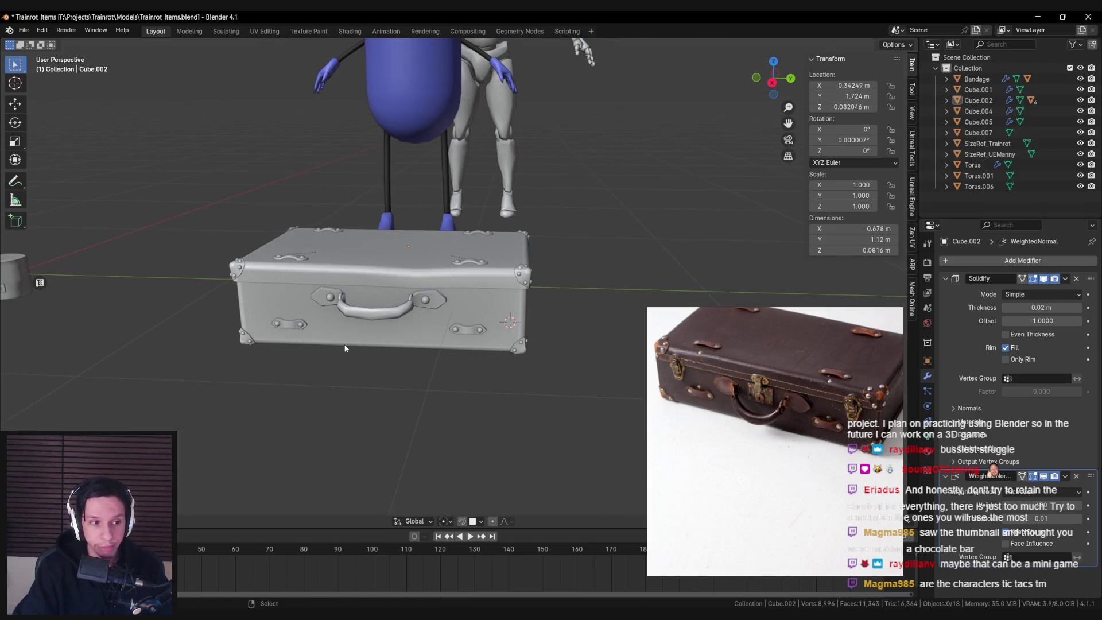
scroll(345, 348, down, 2)
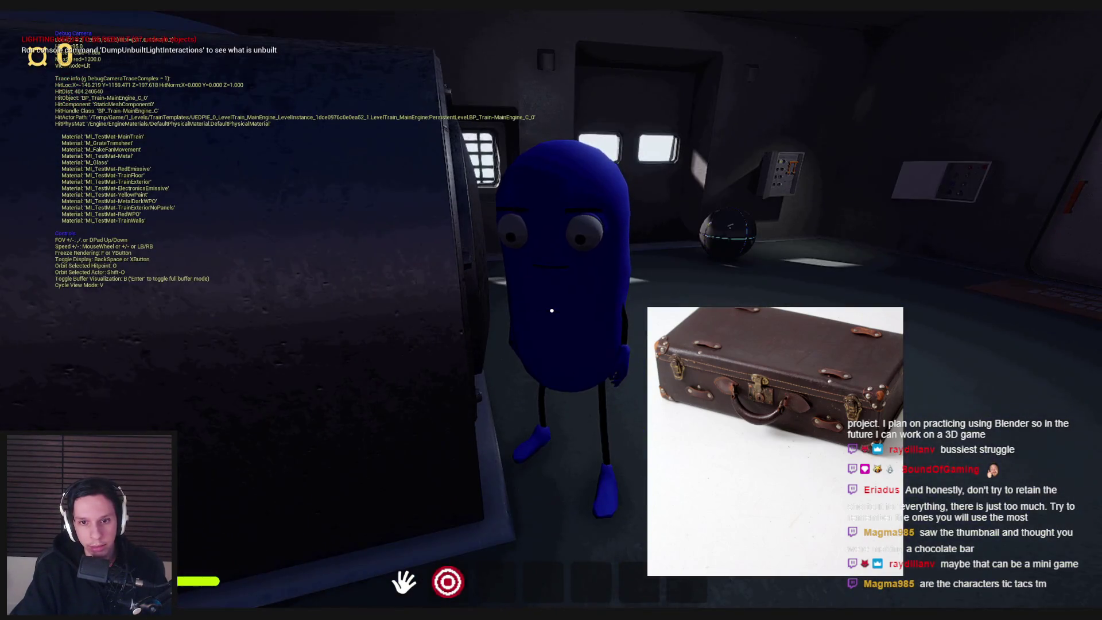
- Hide the PureRef reference photo window by turning off its Always on top option
right_click(718, 441)
mouse_move(745, 323)
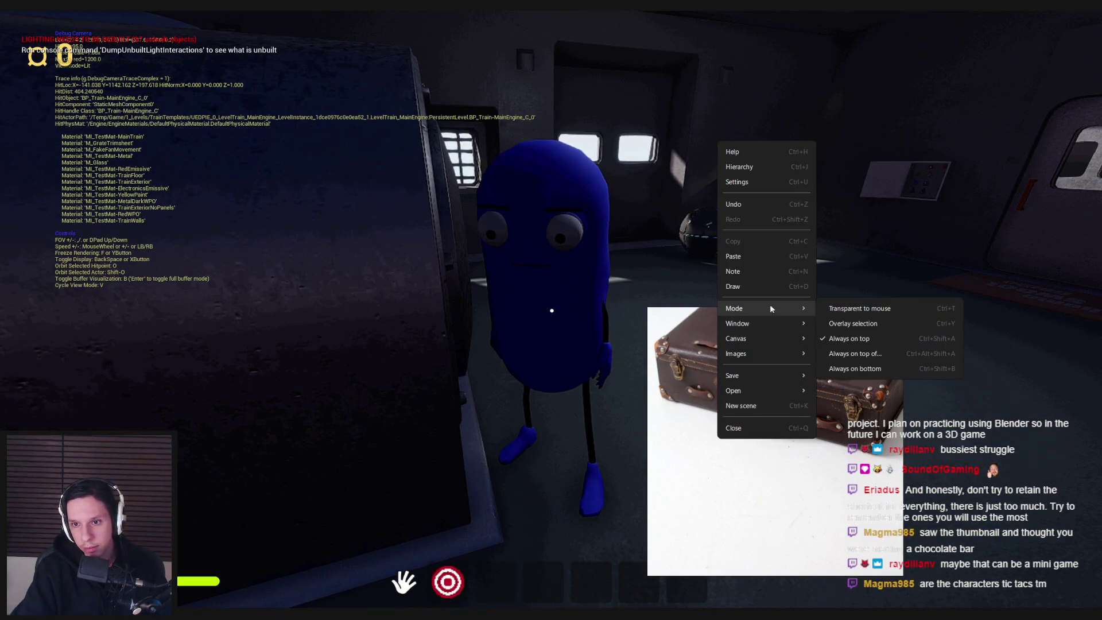
click(861, 324)
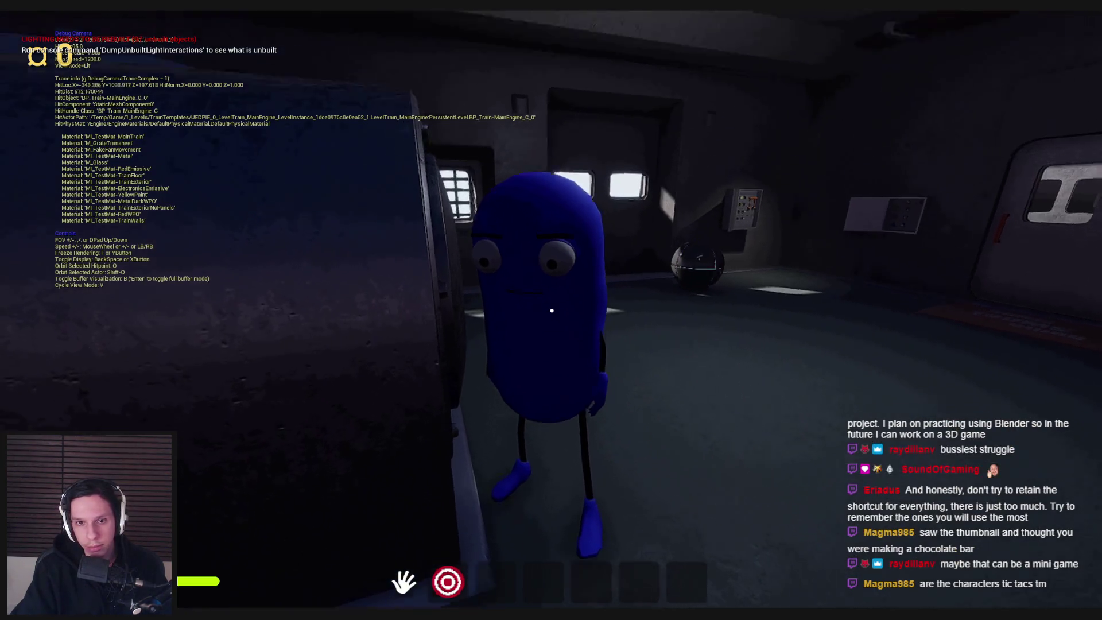
- Fly the debug camera through the train cabins, then exit it back to normal play
key(s)
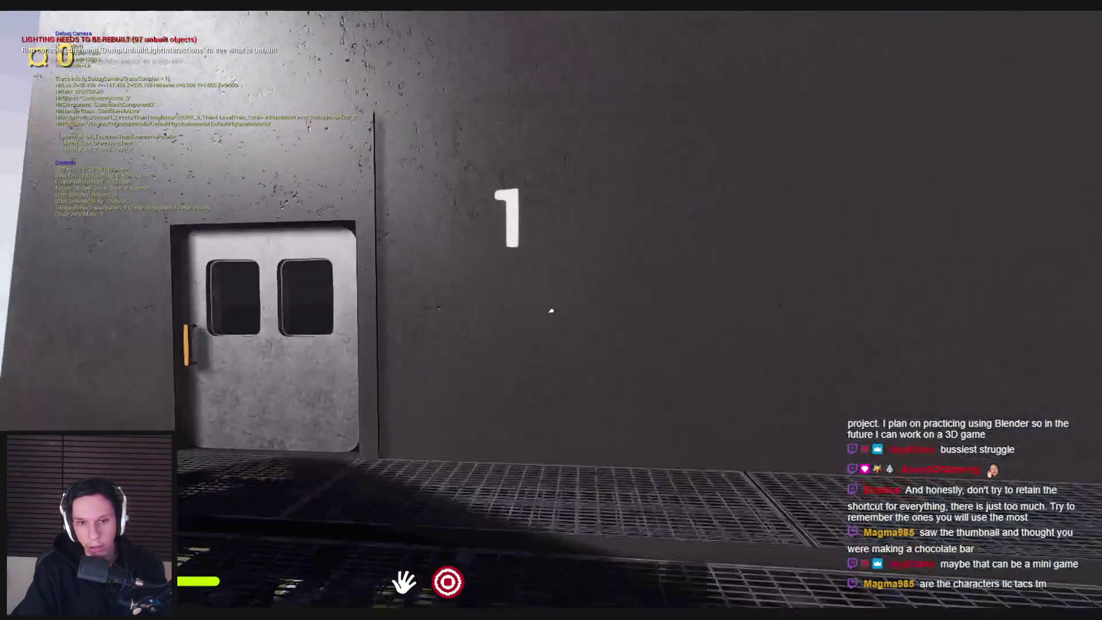
key(w)
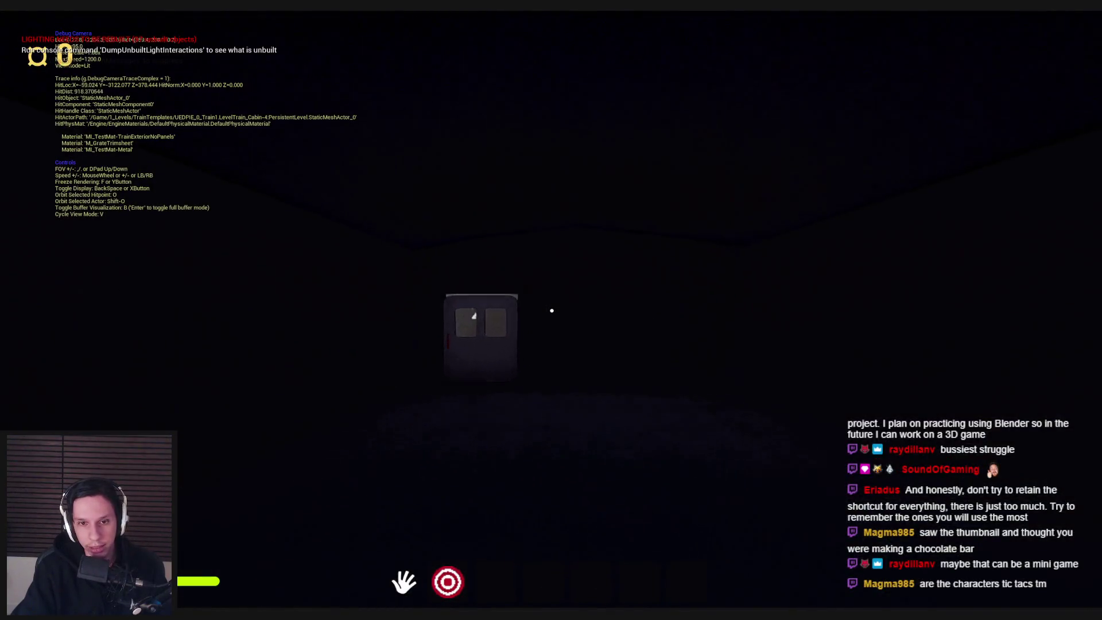
key(w)
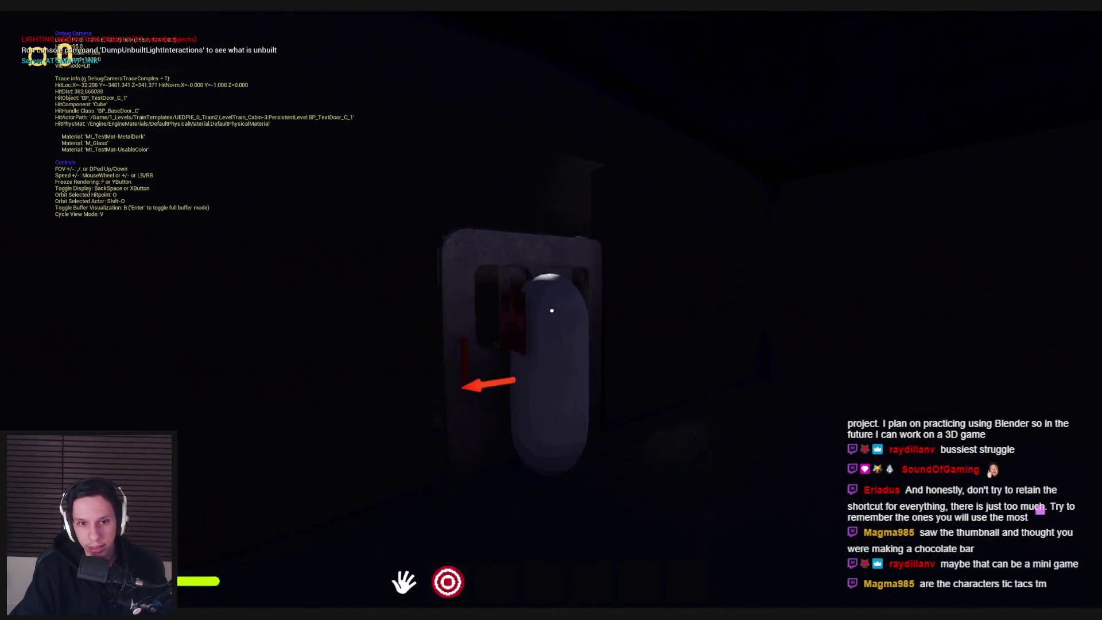
key(s)
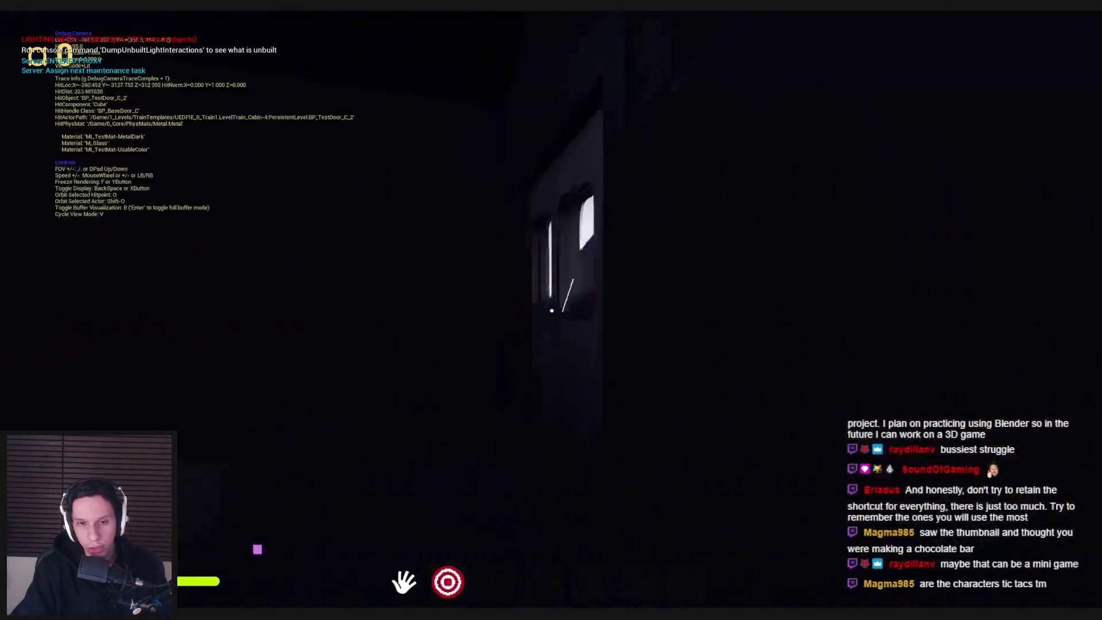
key(s)
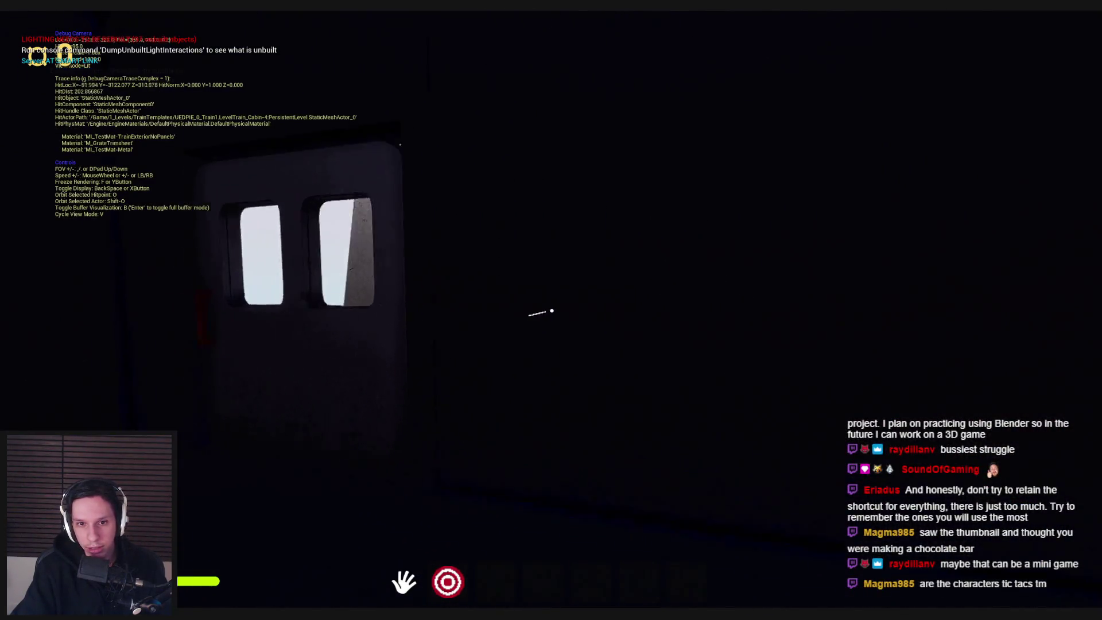
key(s)
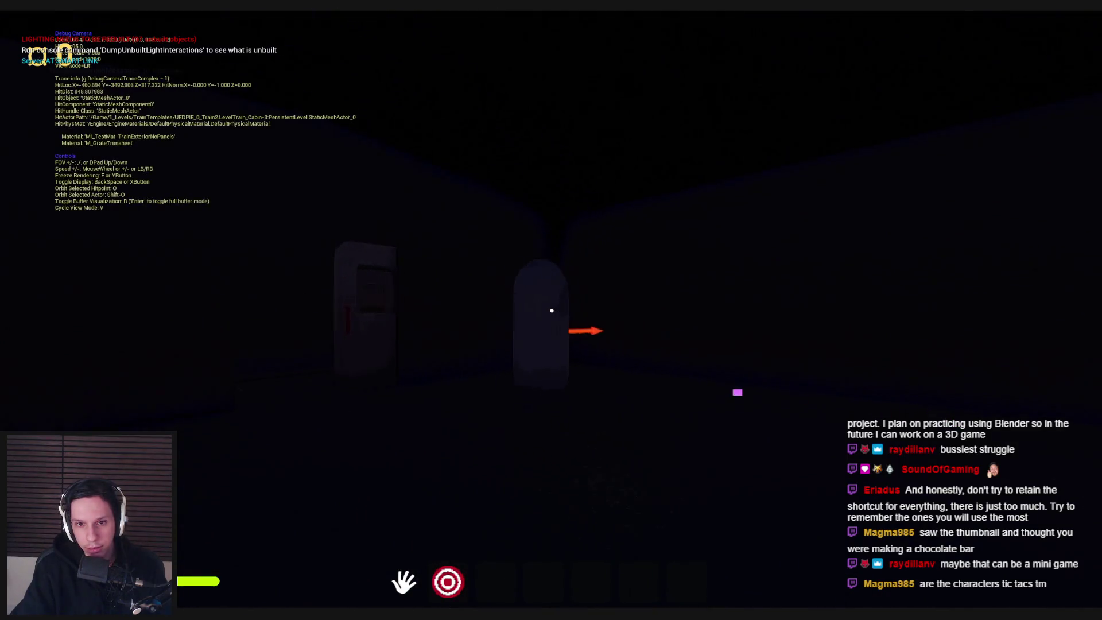
key(w)
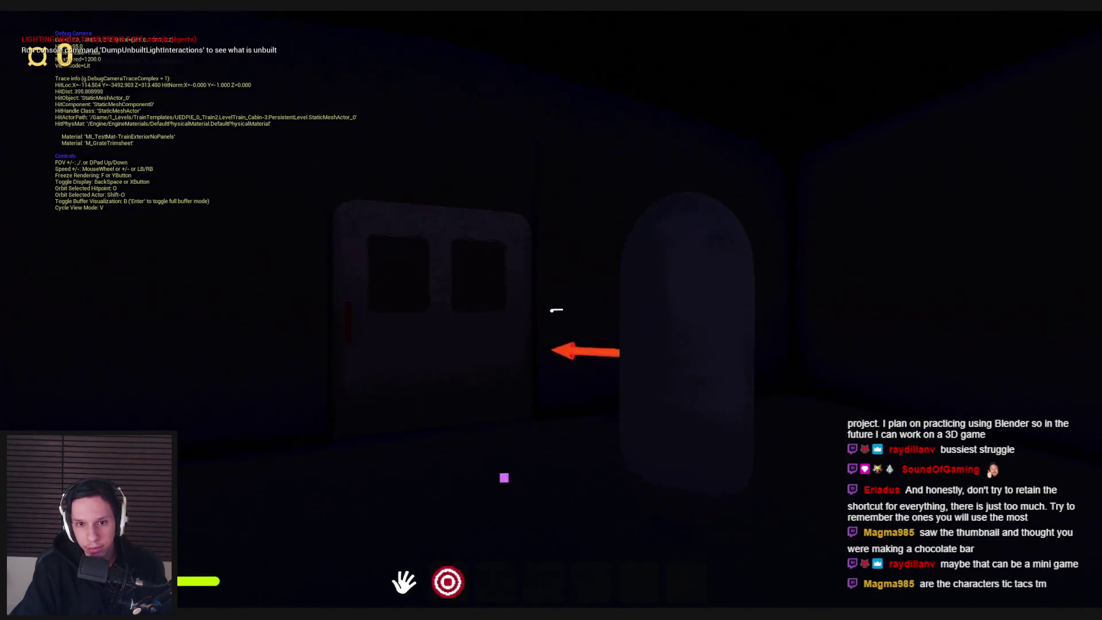
key(w)
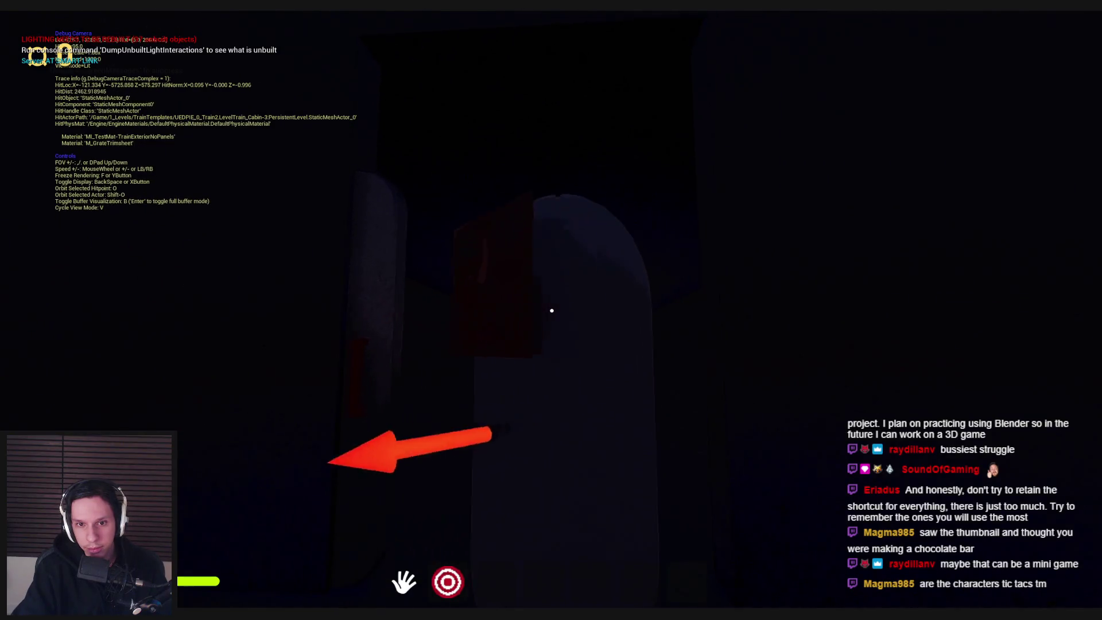
mouse_move(552, 310)
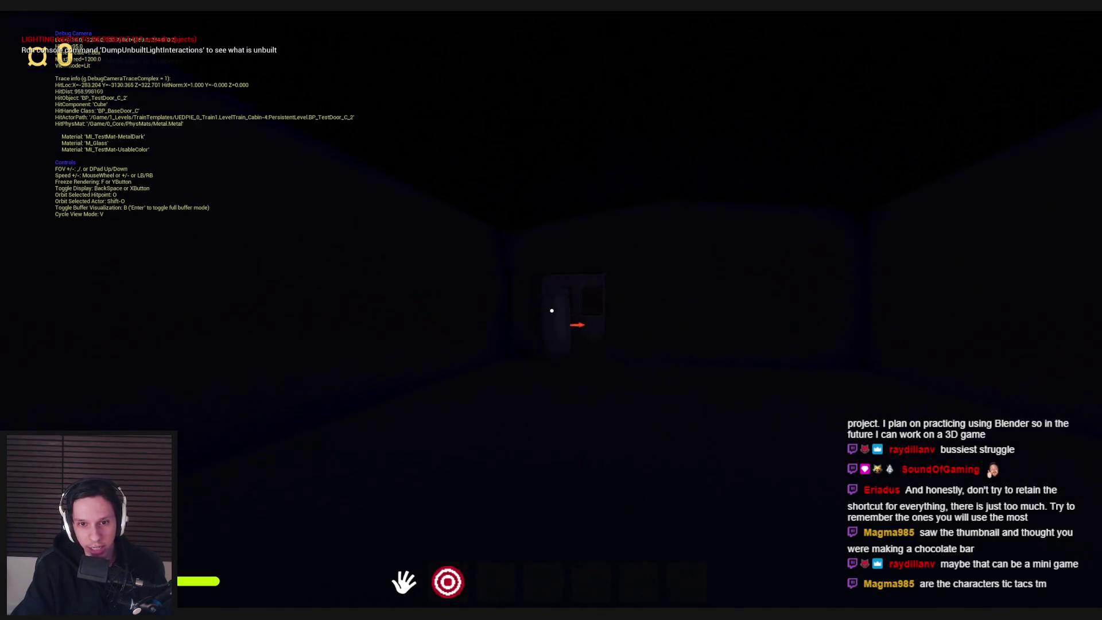
key(semicolon)
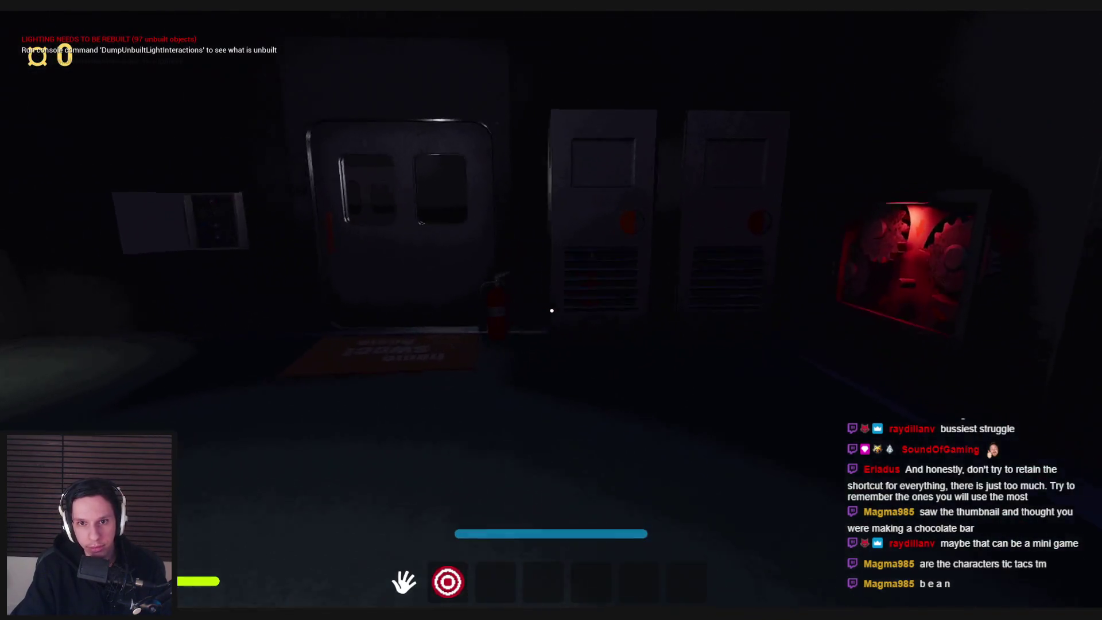
- Walk to the lockers, open the left locker and crank until the progress bar fills
key(w)
click(551, 310)
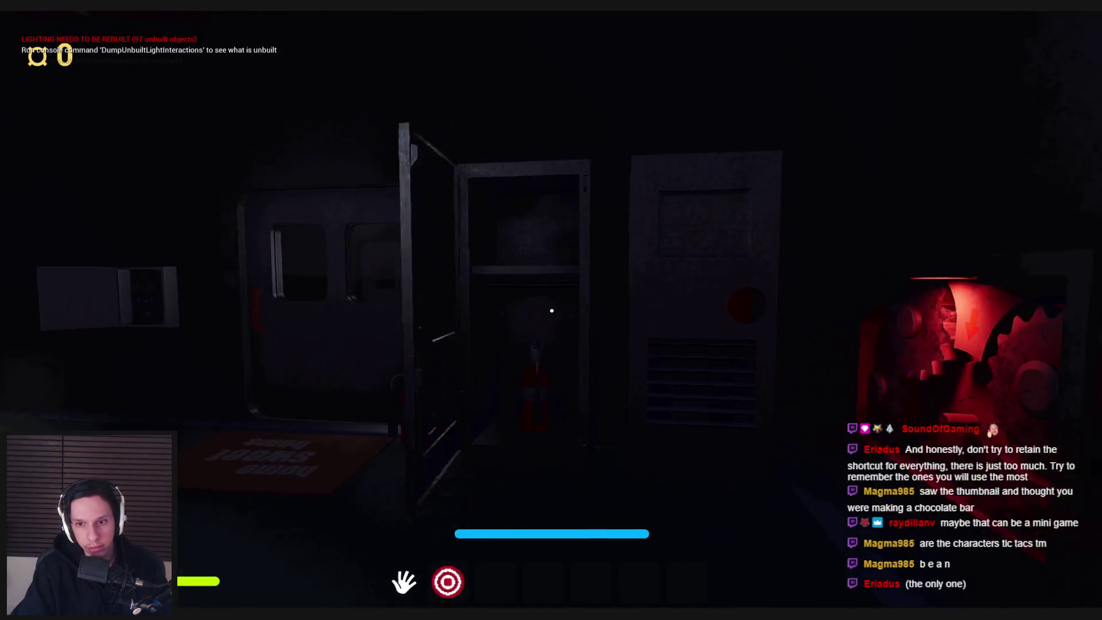
mouse_move(551, 310)
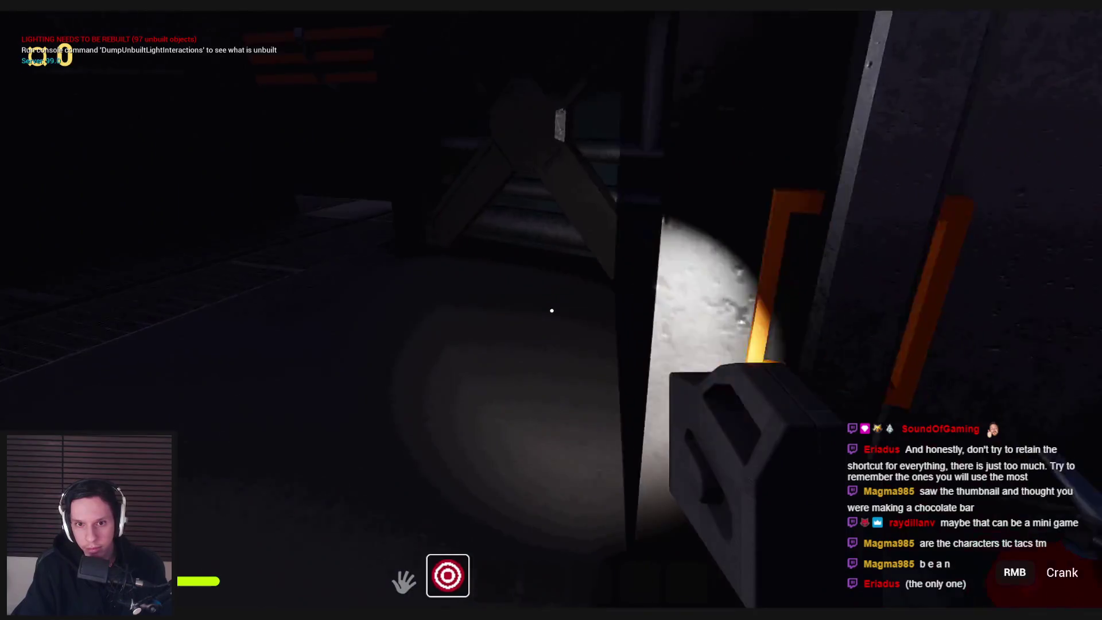
right_drag(552, 310, 552, 311)
- Pick up the gear from the walkway, carry it to the machine room and insert it into the gearbox
key(w)
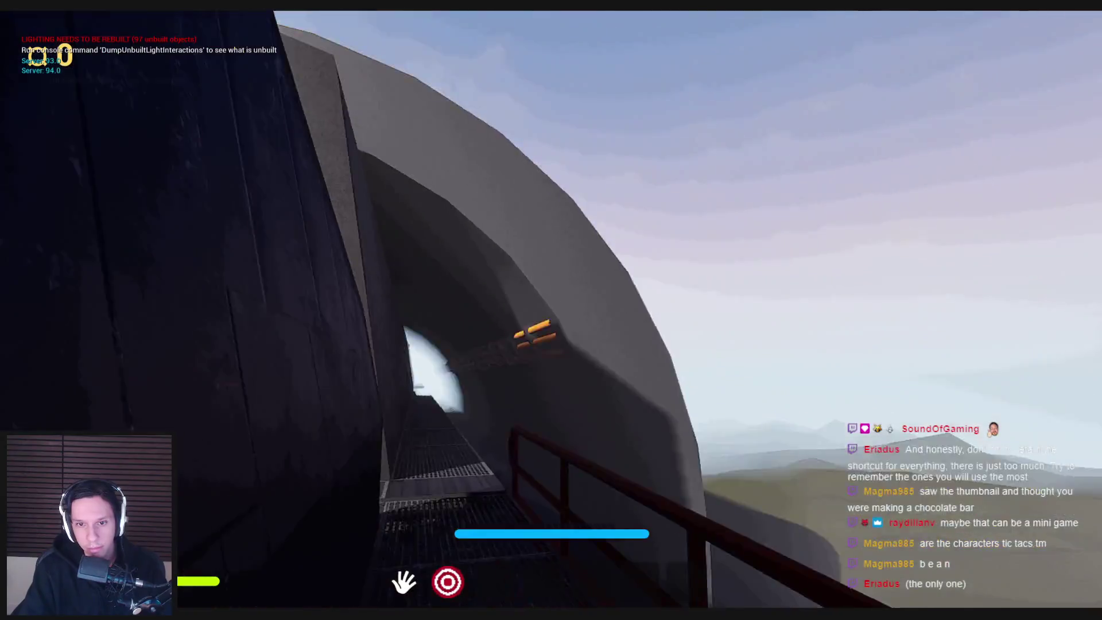
click(552, 311)
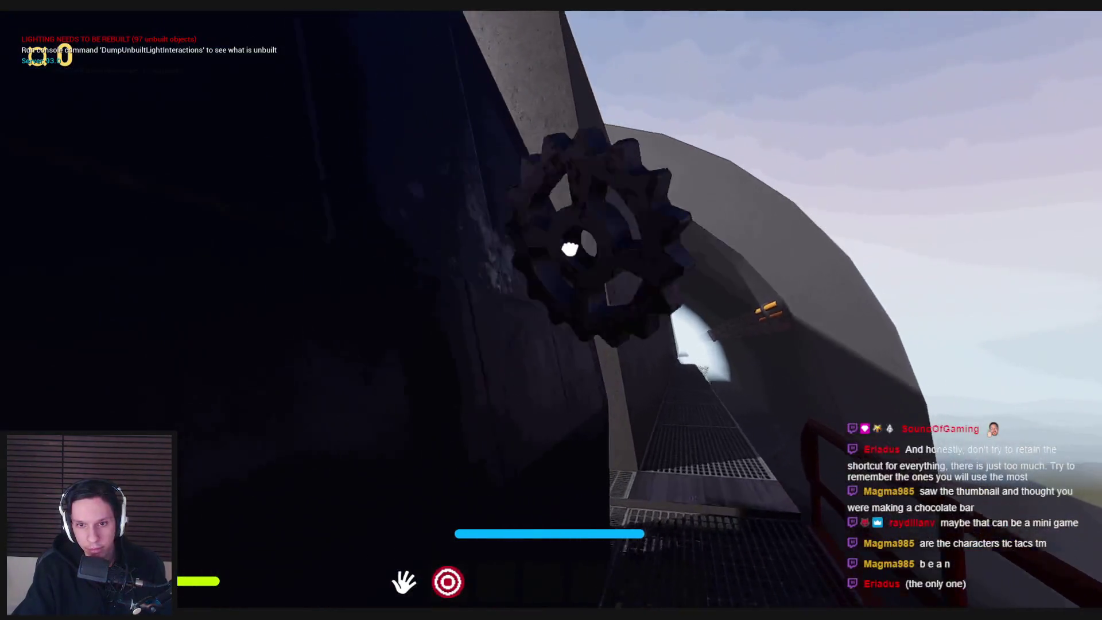
key(w)
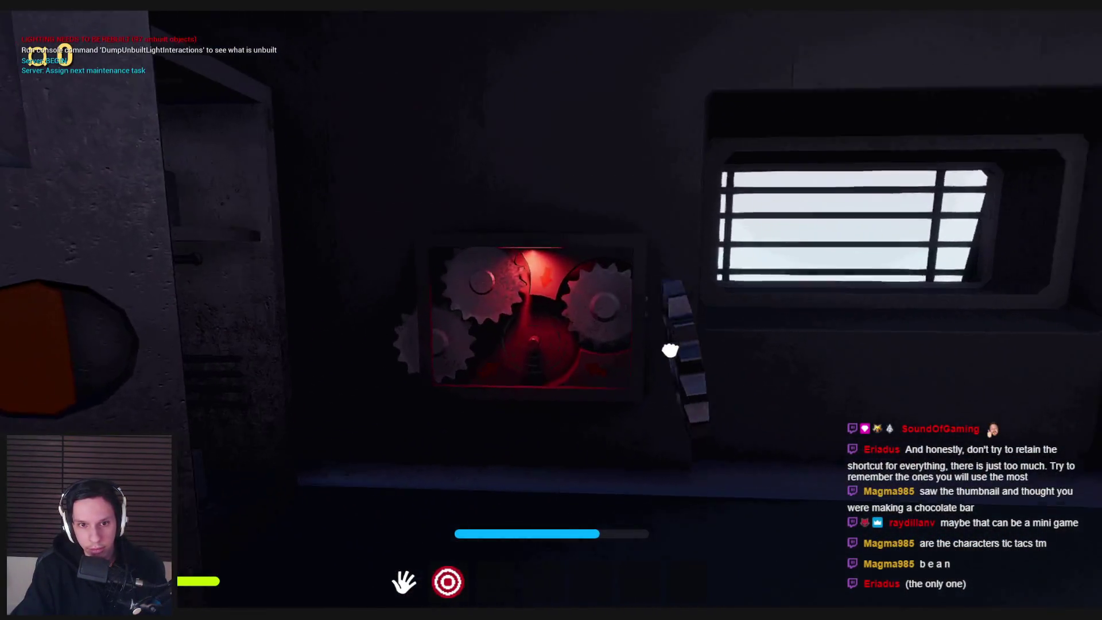
click(552, 311)
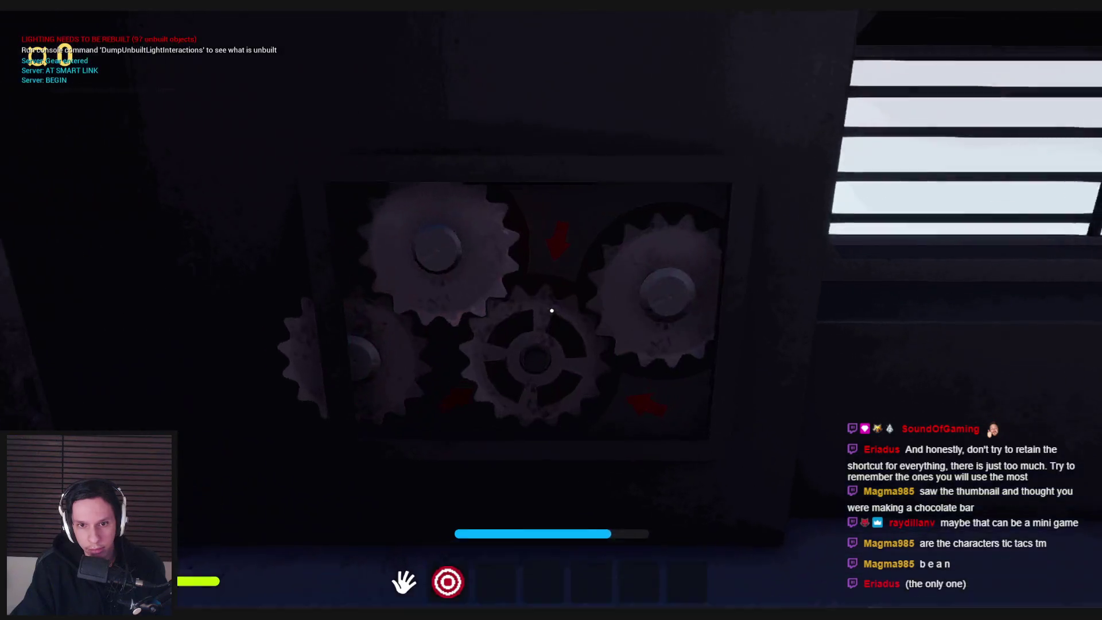
key(s)
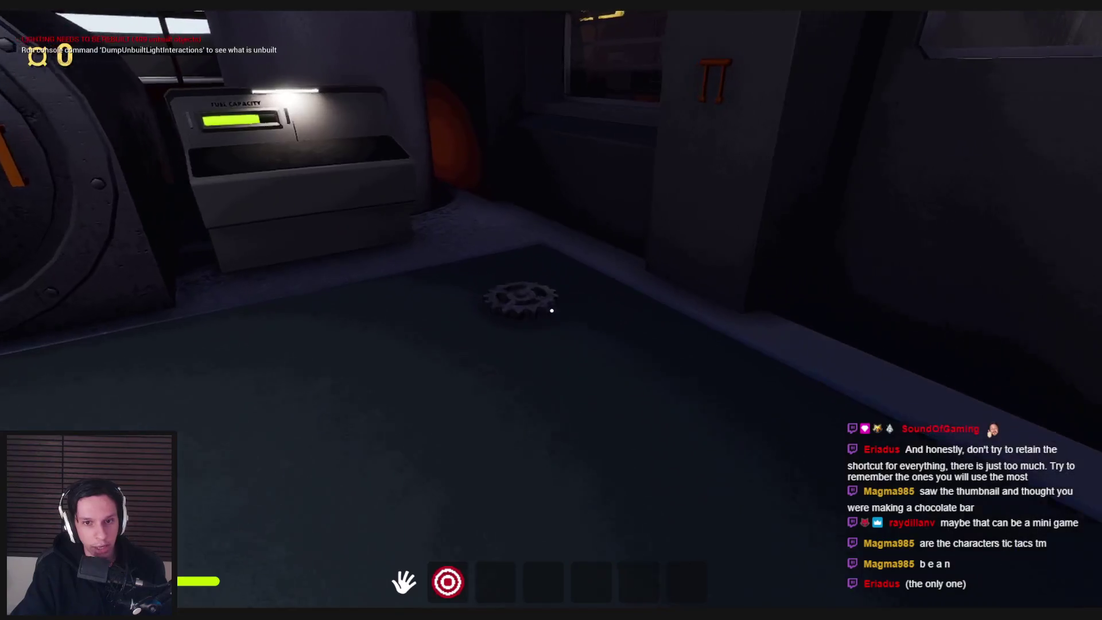
- Walk up to the steaming red valve and turn its wheel
key(w)
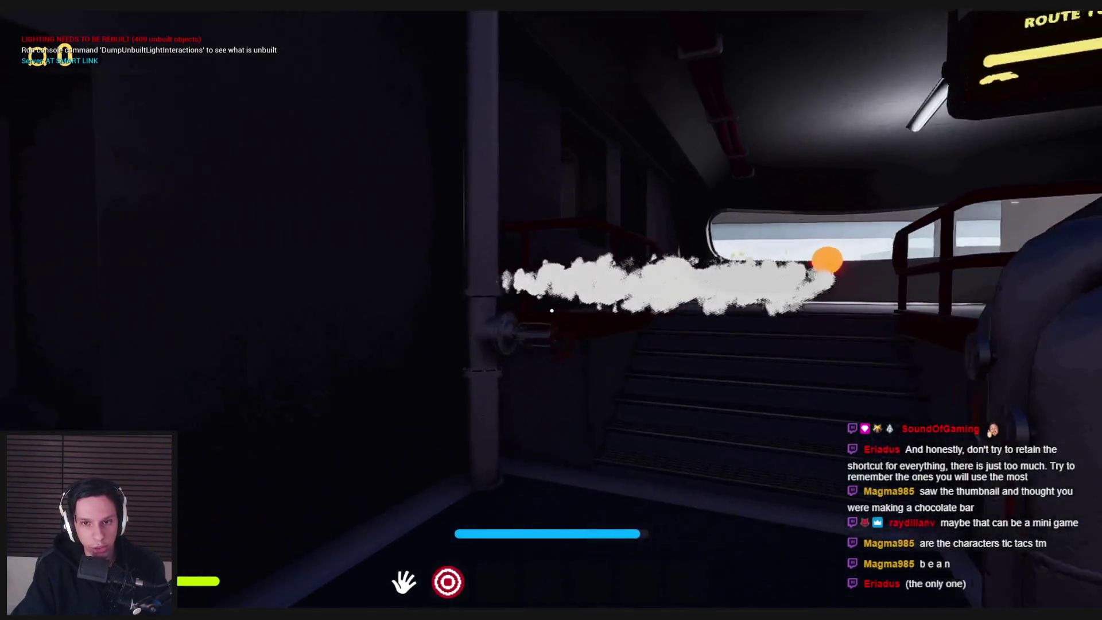
mouse_move(581, 298)
mouse_down()
mouse_move(552, 311)
mouse_move(595, 390)
mouse_move(610, 381)
mouse_move(546, 300)
mouse_move(553, 312)
mouse_up()
key(w)
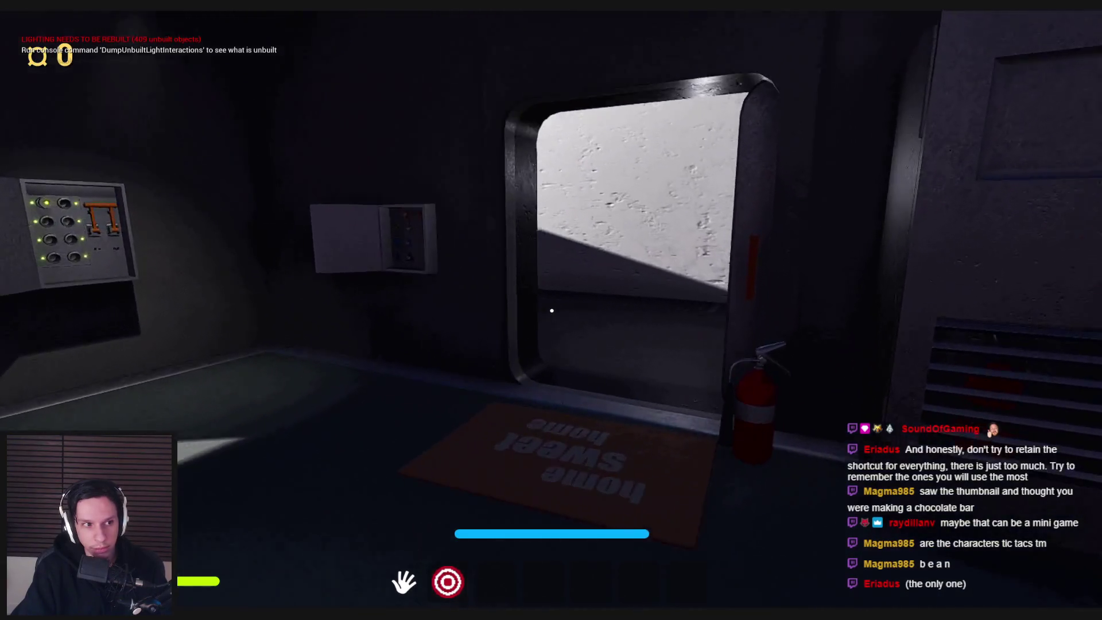
- Pick up the fire extinguisher, carry it out onto the walkway and shake it three times
click(551, 310)
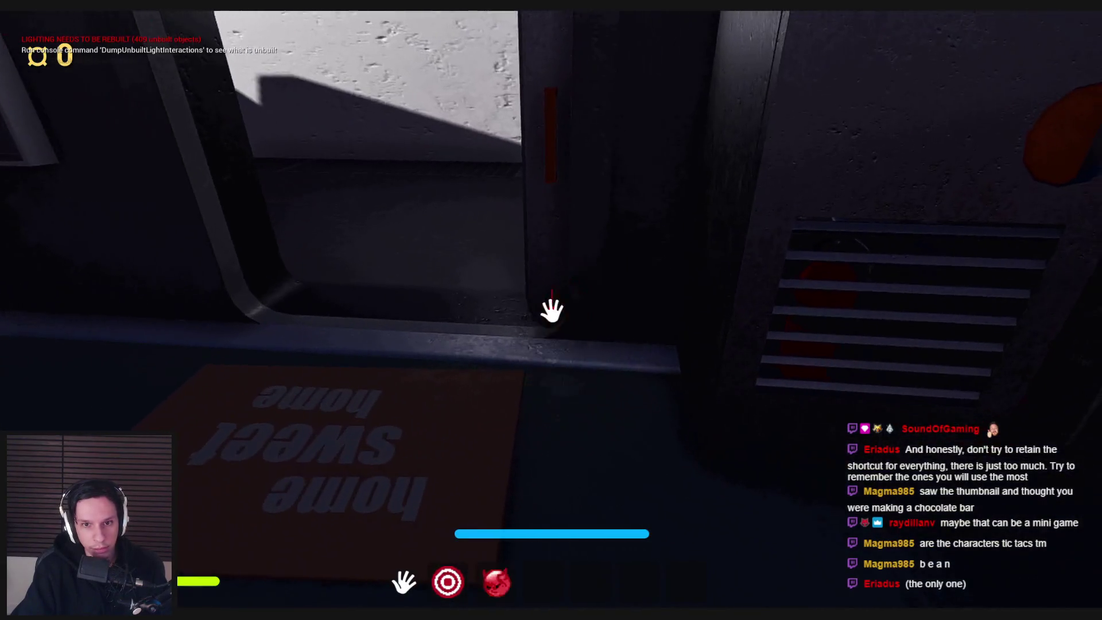
key(w)
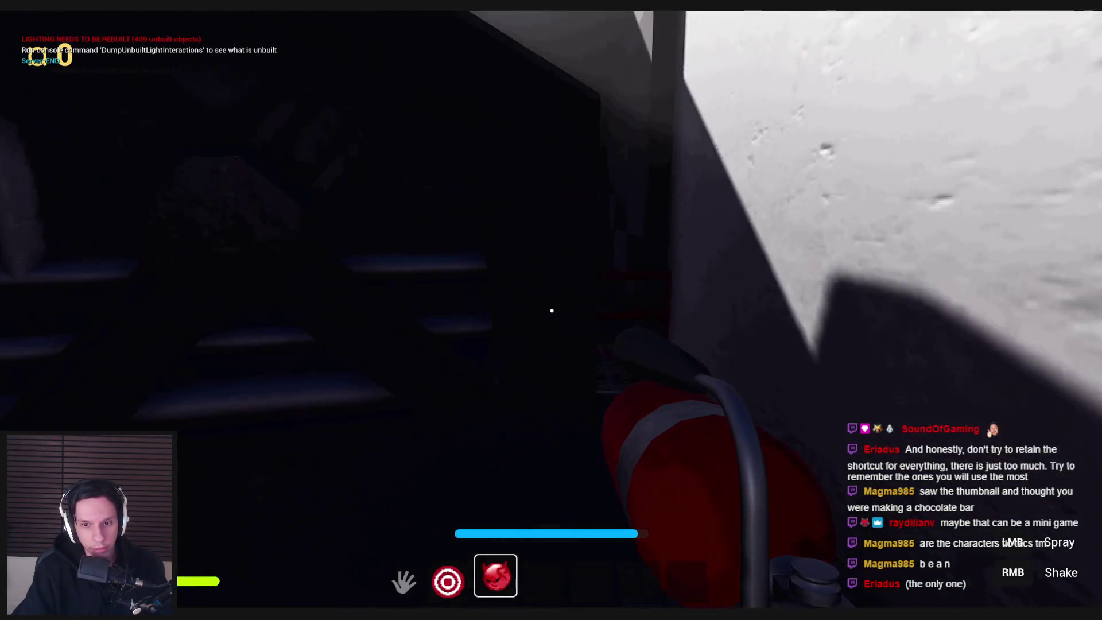
key(w)
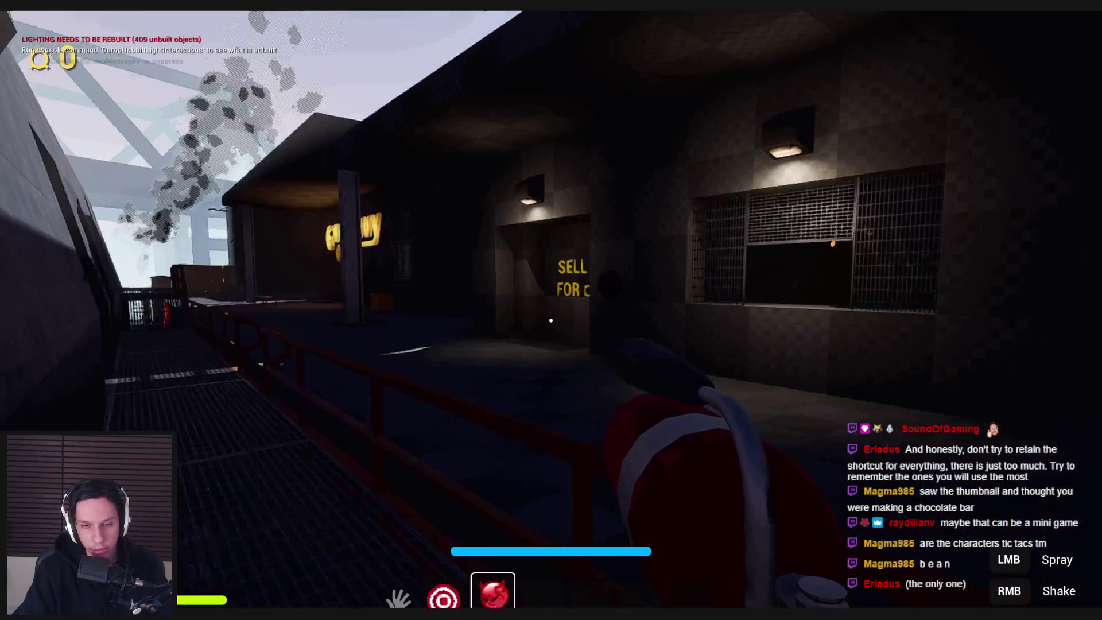
right_click(551, 320)
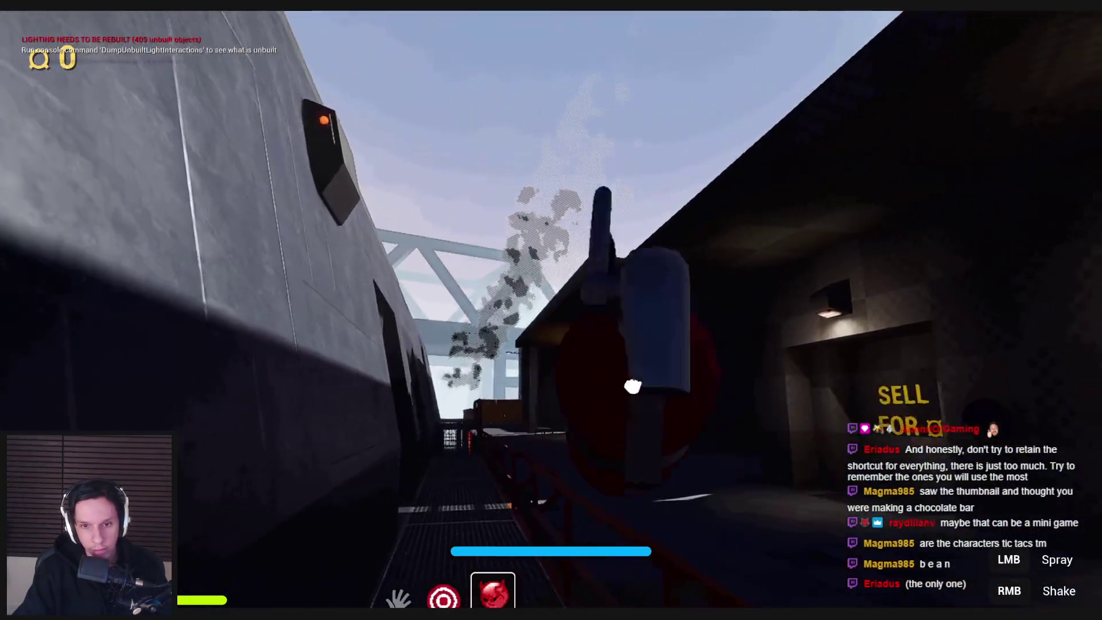
right_click(550, 320)
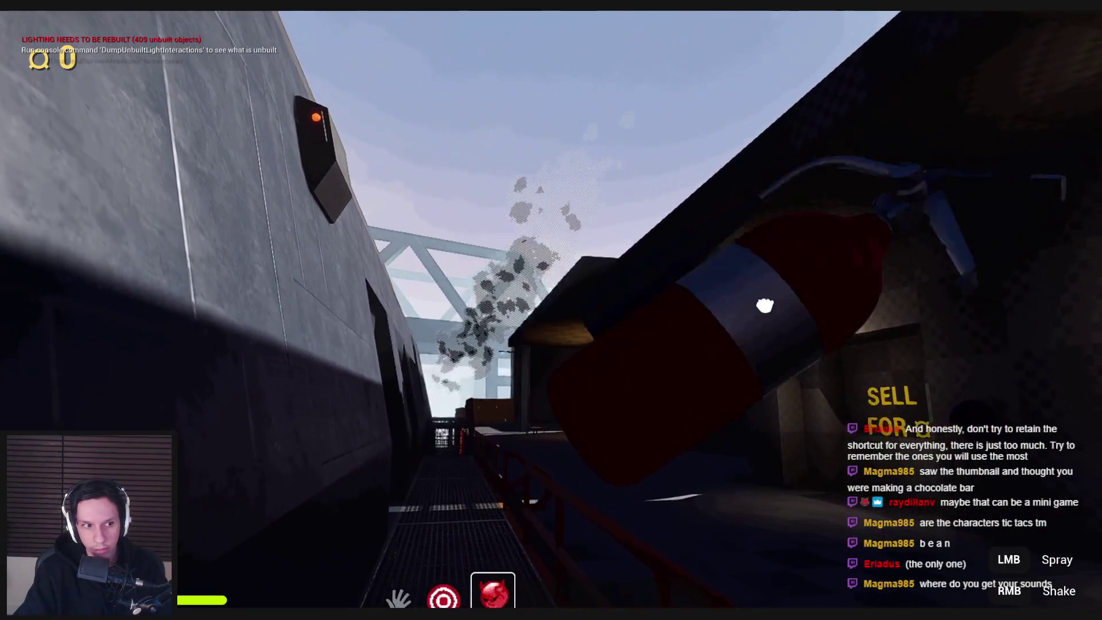
right_click(551, 320)
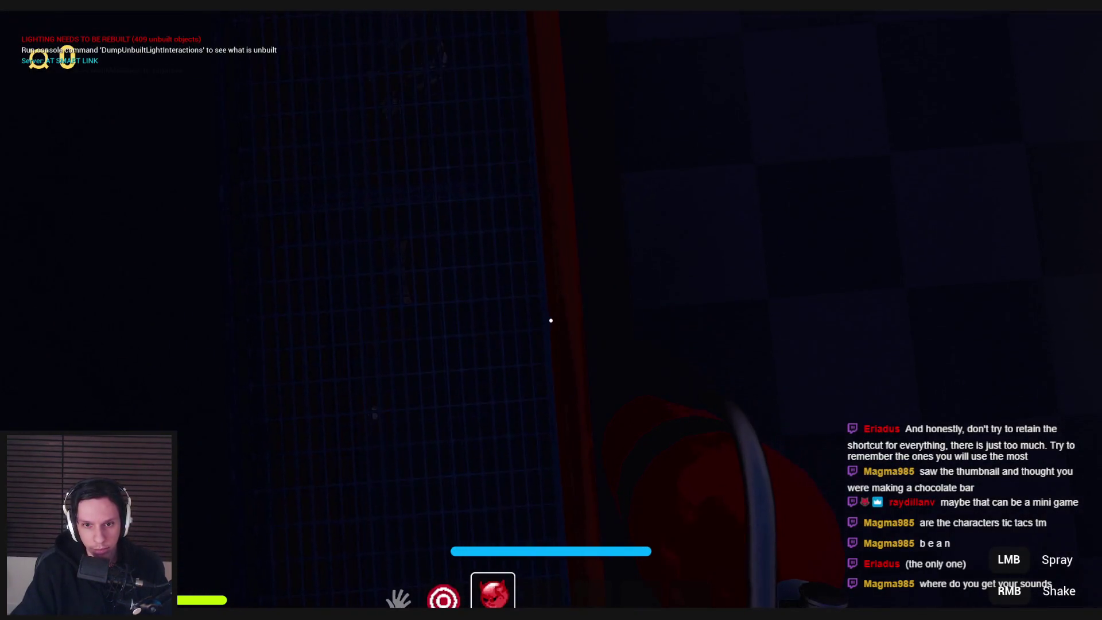
- Spray the extinguisher in two bursts, then grab the wooden crate and lift it off its perch
drag(551, 320, 551, 320)
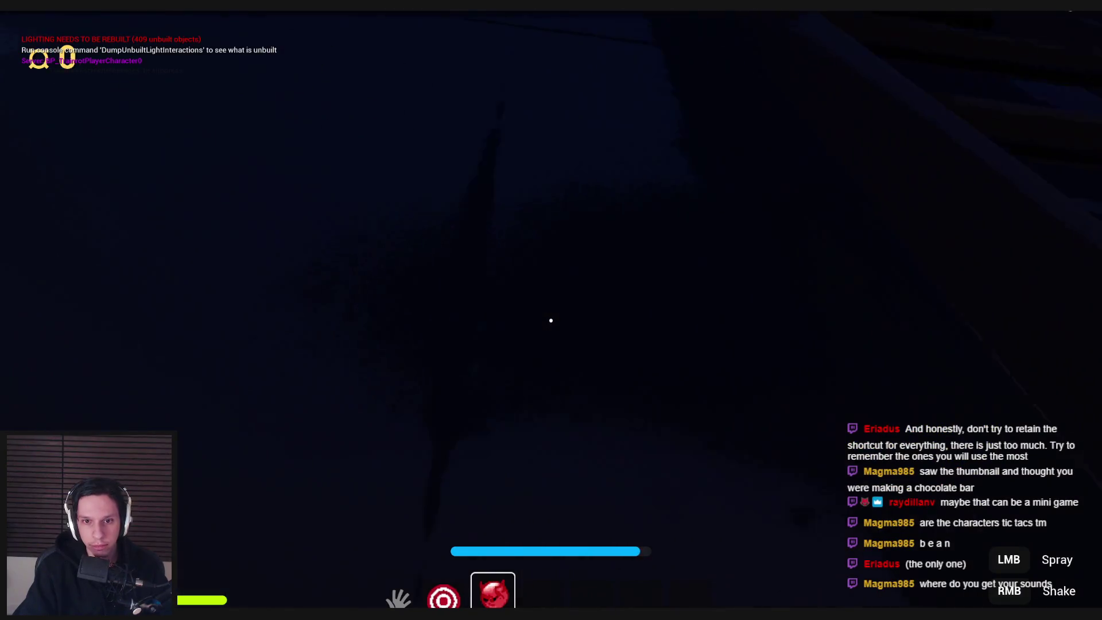
drag(551, 320, 551, 320)
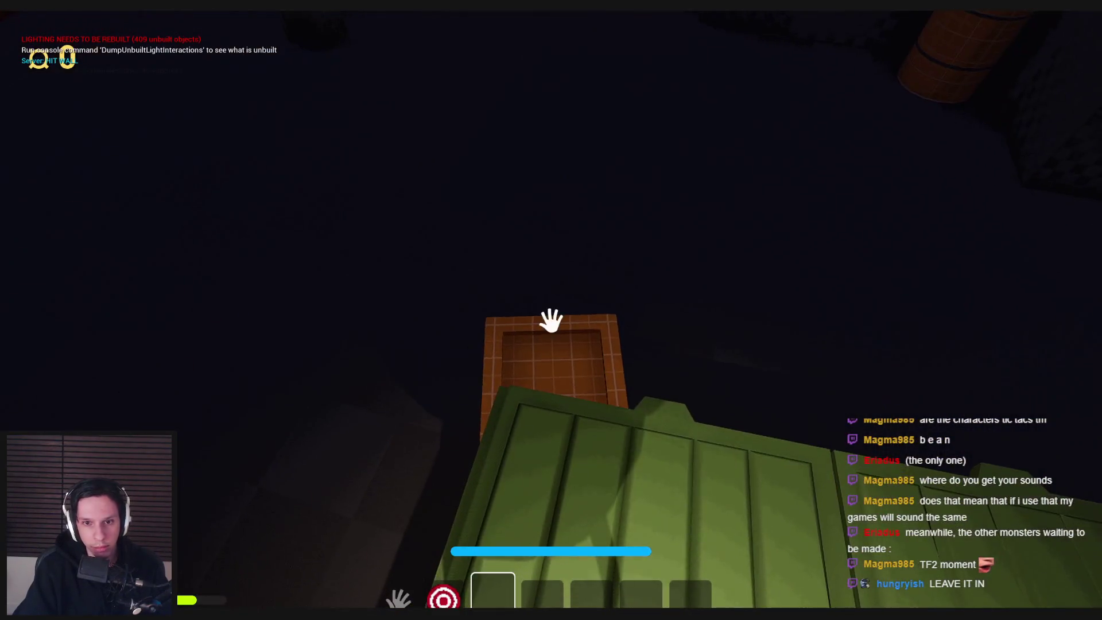
click(550, 320)
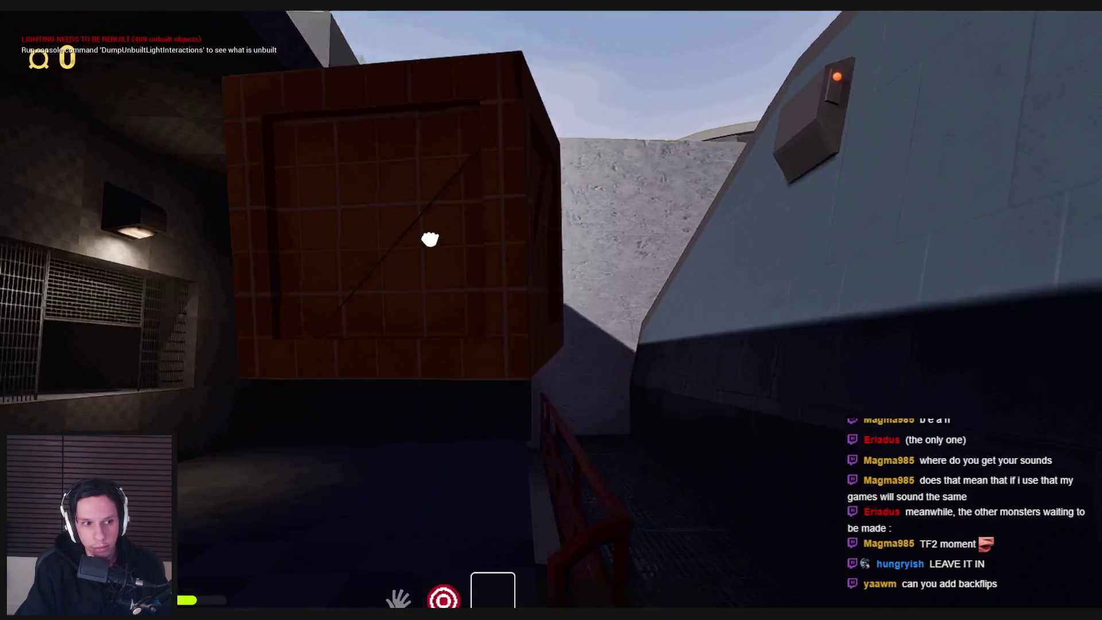
click(430, 239)
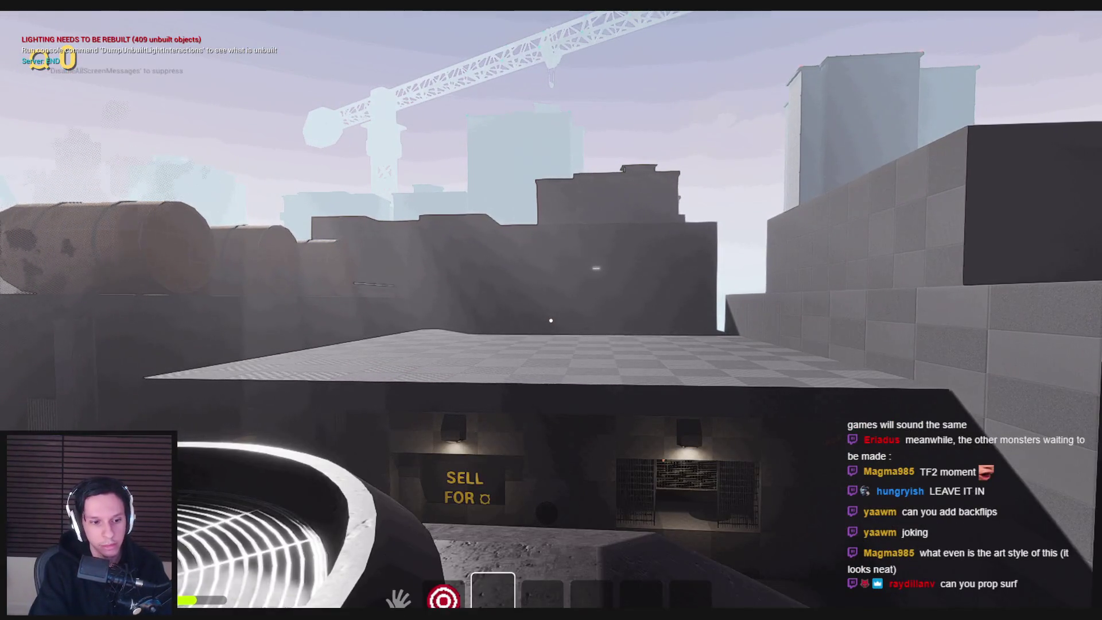
- Fly the debug camera over the SELL FOR area to look at the blue ragdoll, then return to the player
key(semicolon)
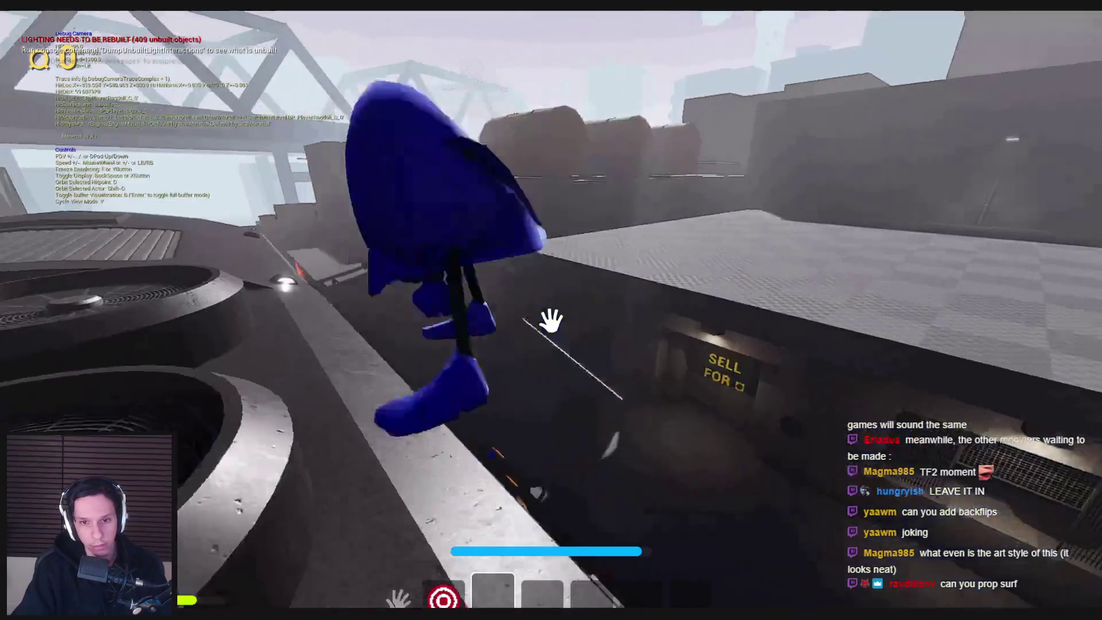
key(w)
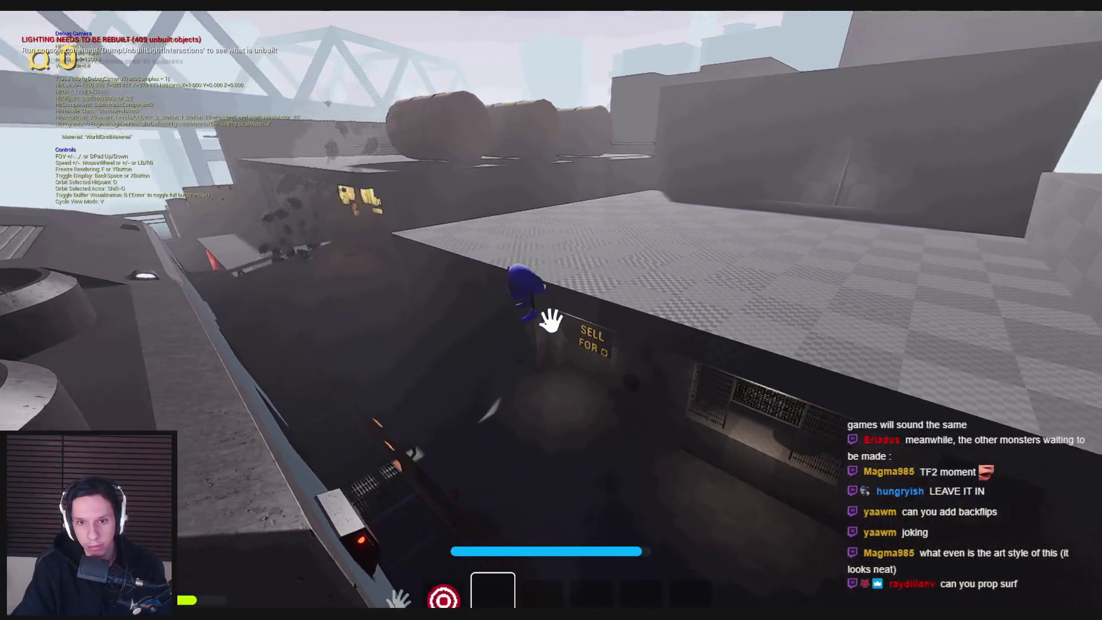
key(w)
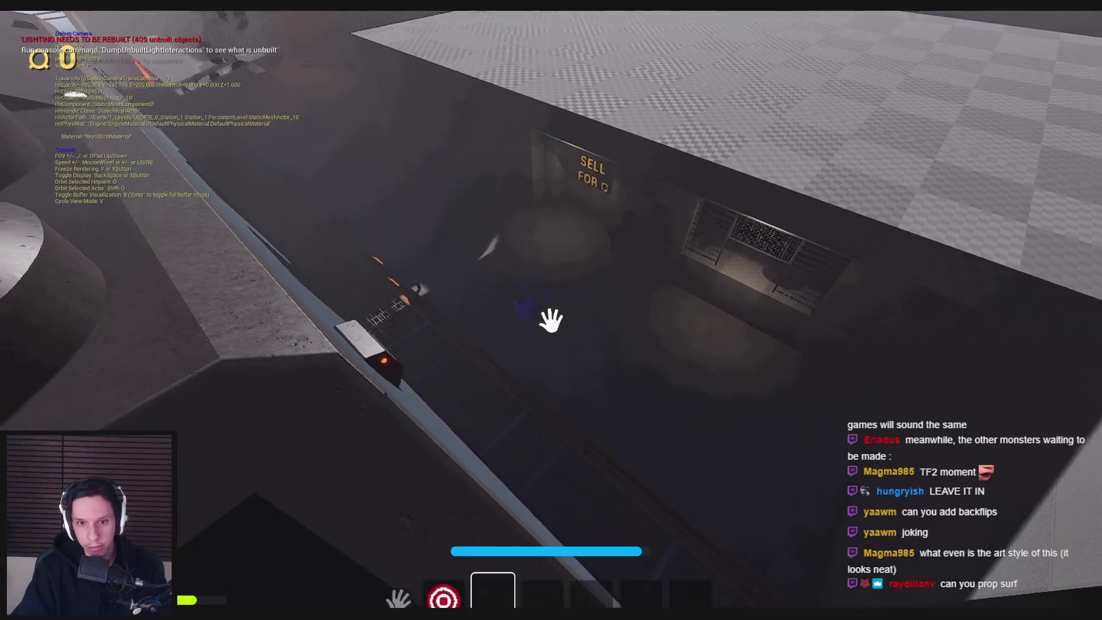
key(w)
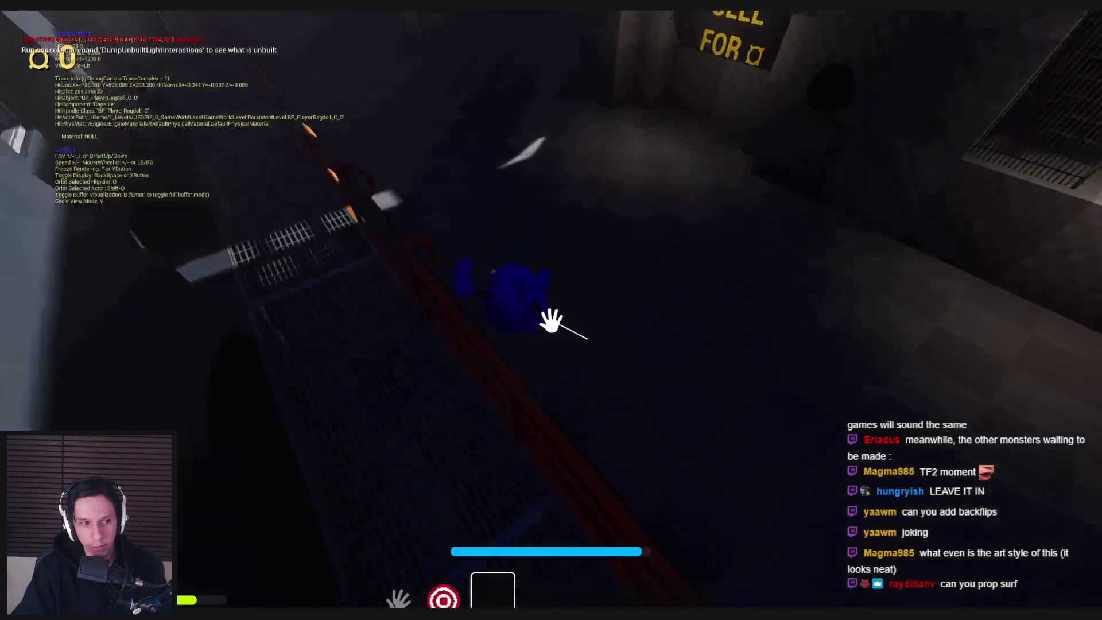
key(a)
key(semicolon)
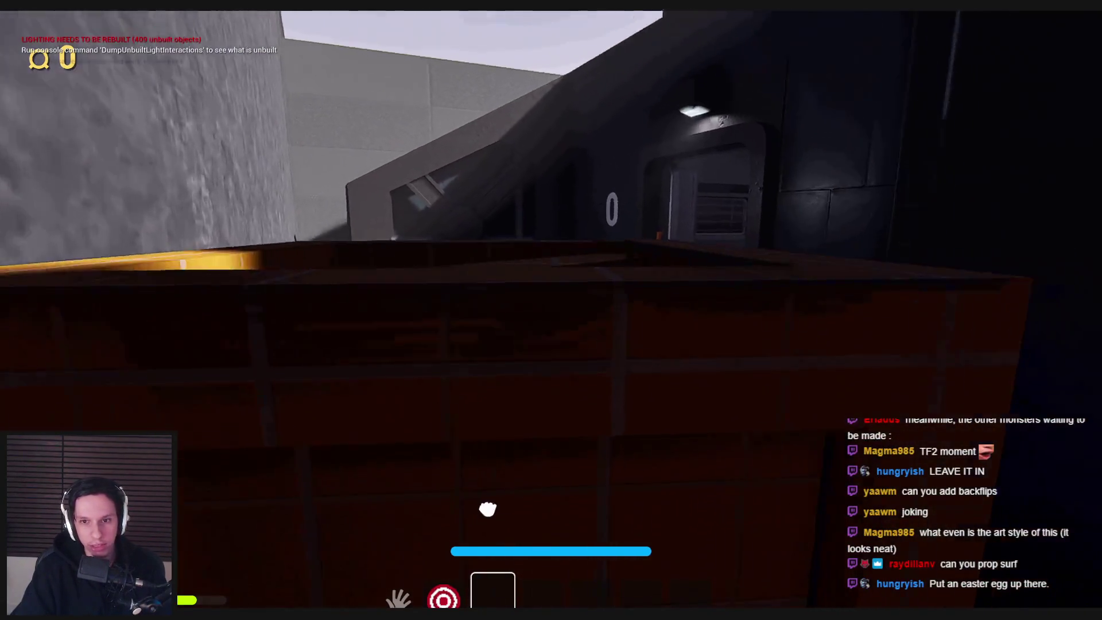
- Carry the crate to the 0 doorway and drop it inside the room
key(w)
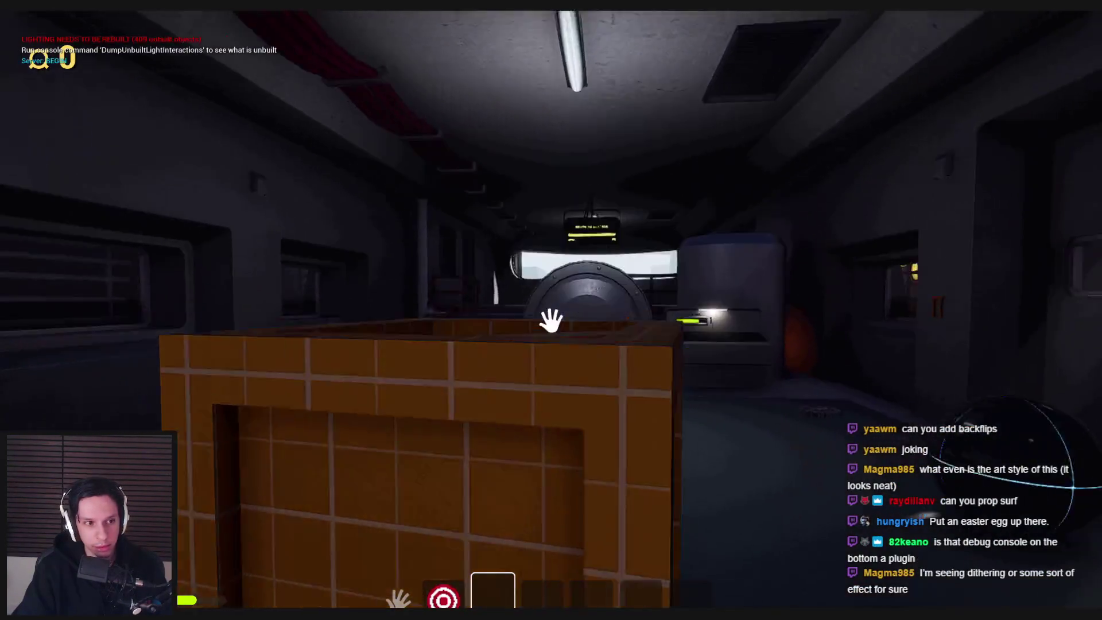
click(551, 320)
key(s)
- Inspect the train with the debug camera, then bring up the full console with the server log
key(semicolon)
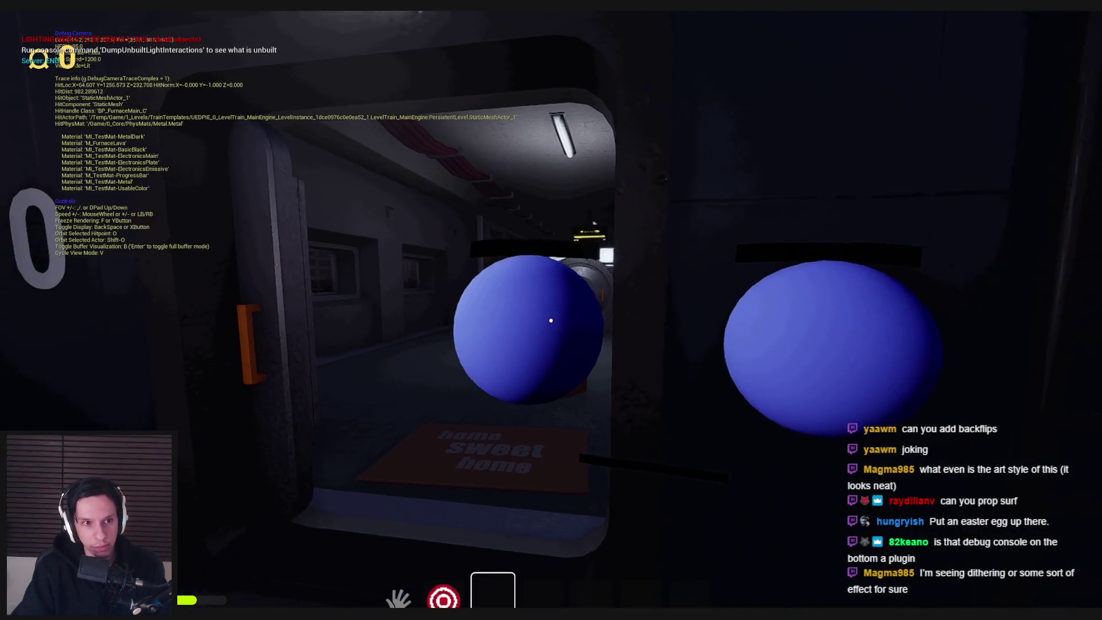
key(a)
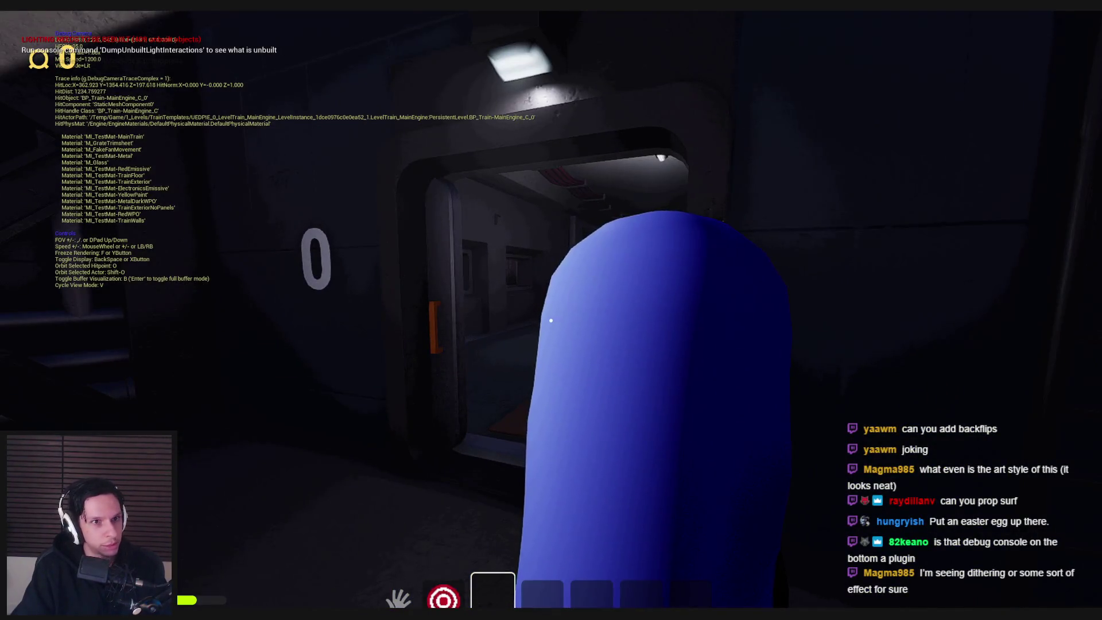
key(semicolon)
key(semicolon)
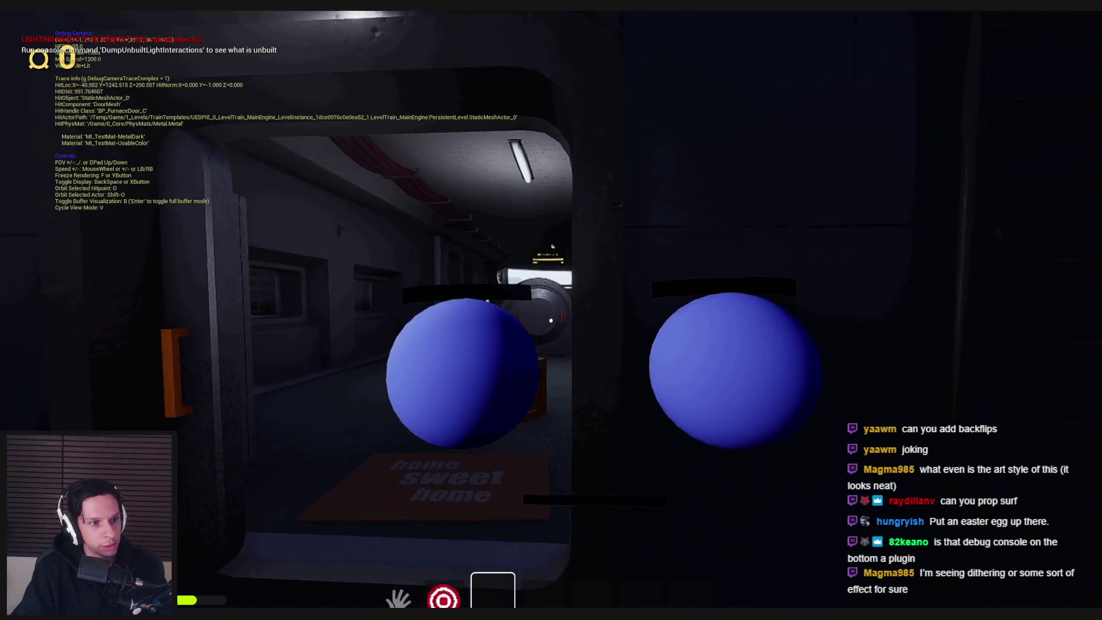
key(semicolon)
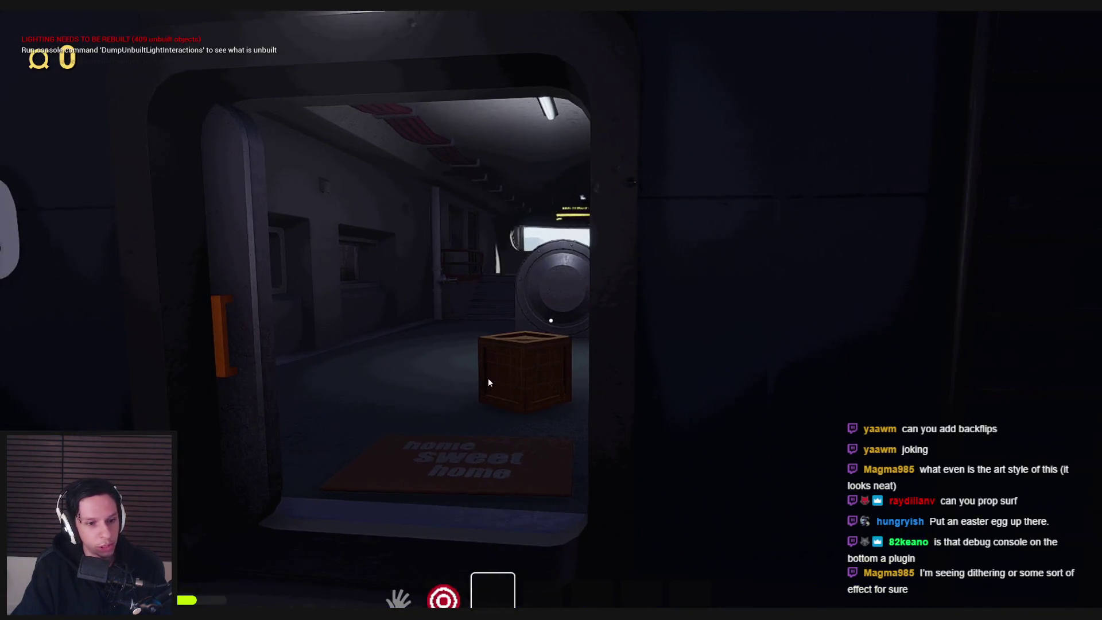
key(grave)
key(grave)
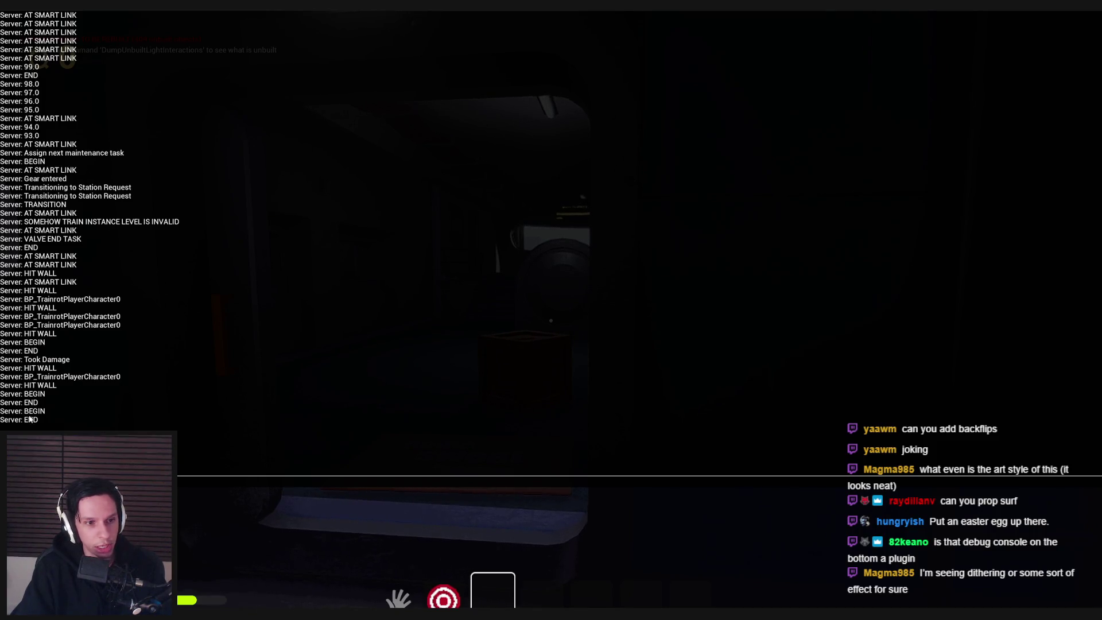
key(grave)
key(w)
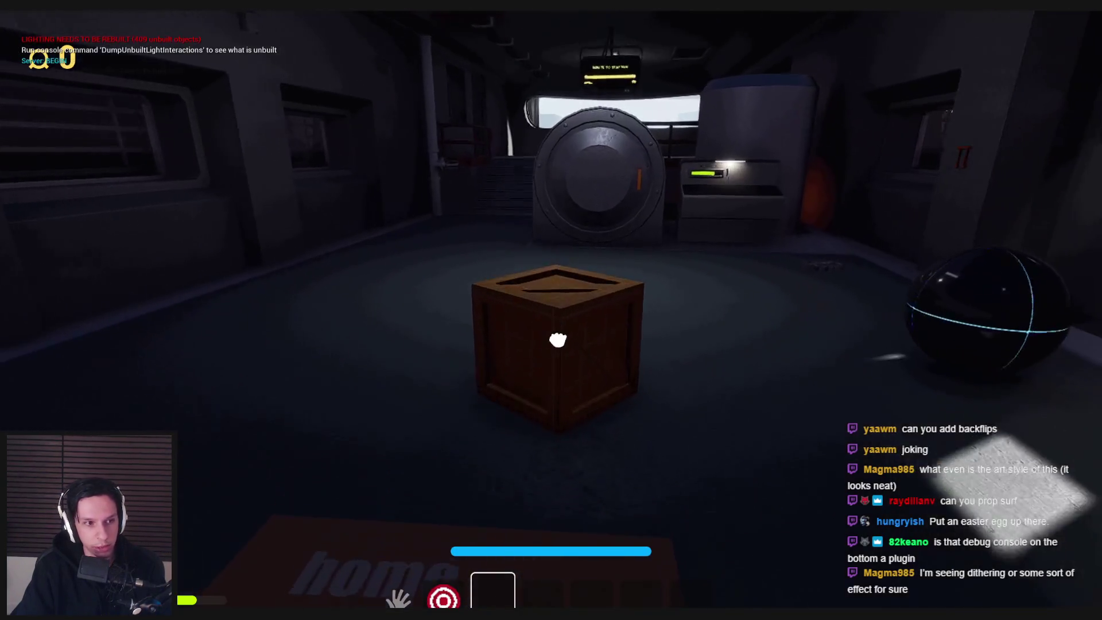
drag(558, 340, 551, 321)
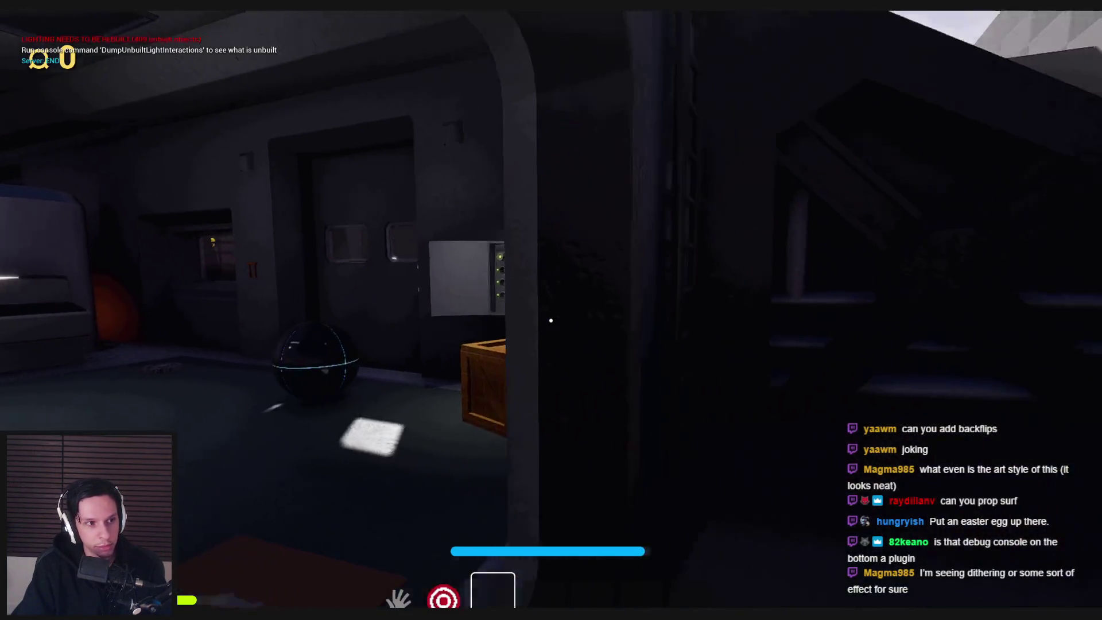
key(shift+w)
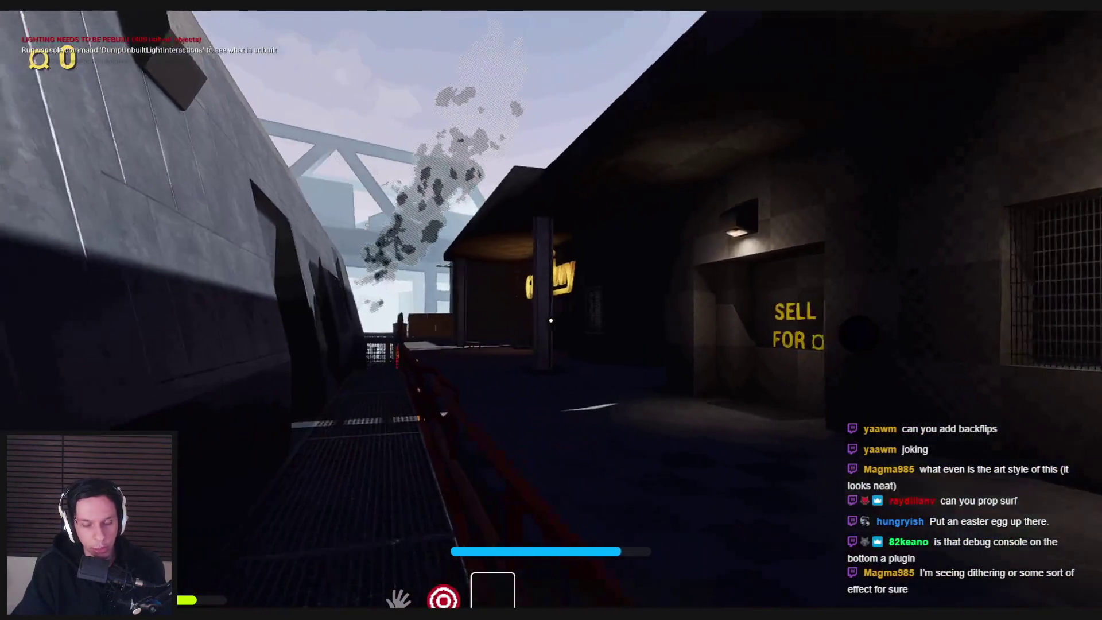
key(w)
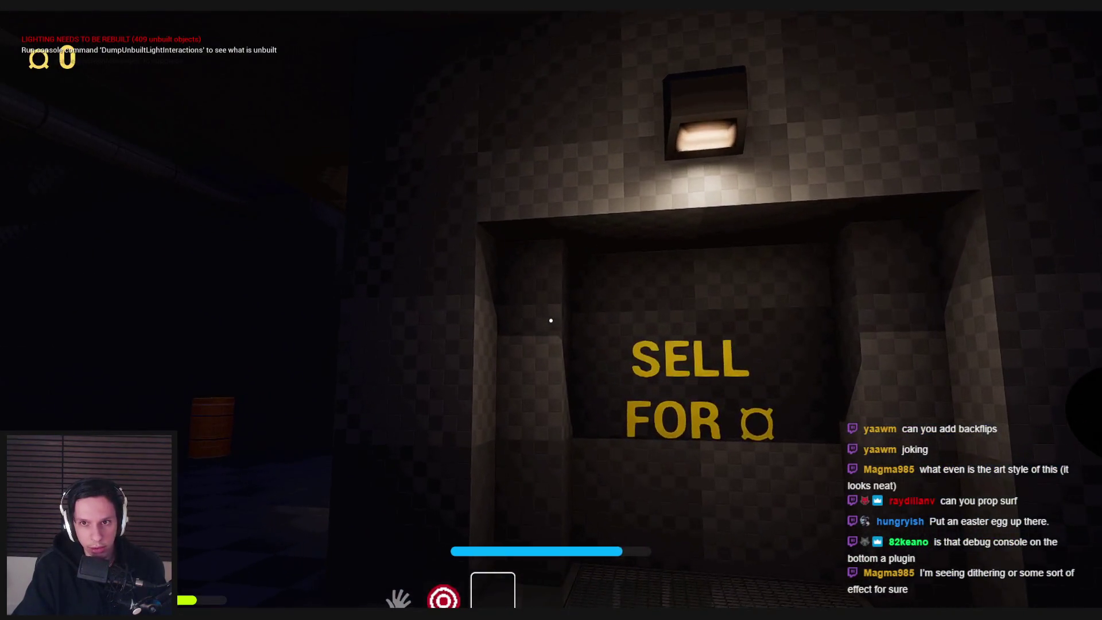
key(w)
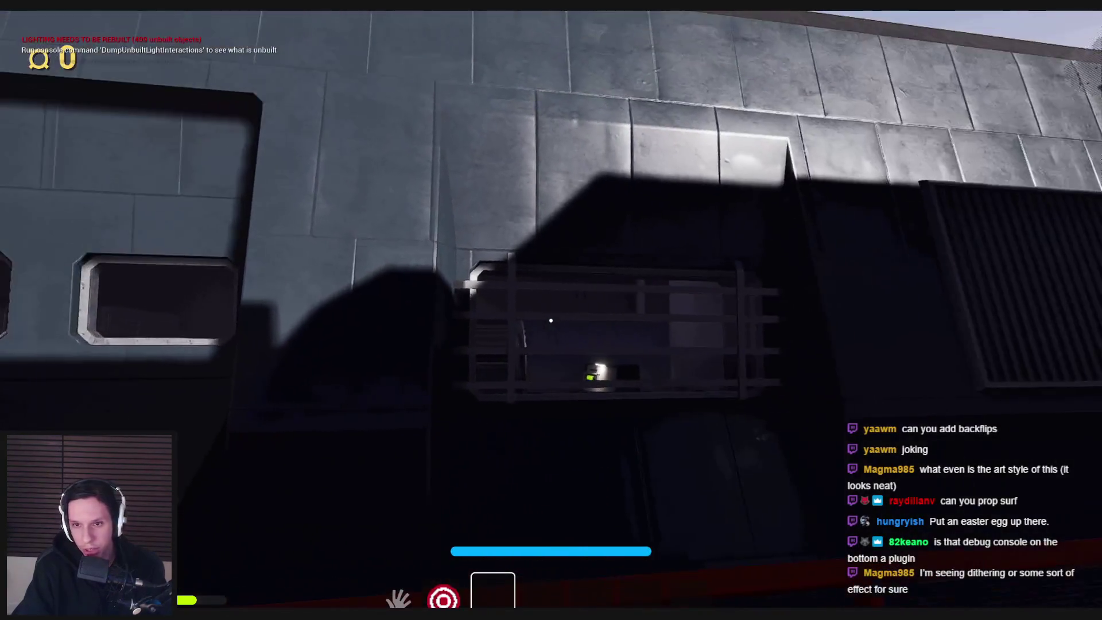
key(w)
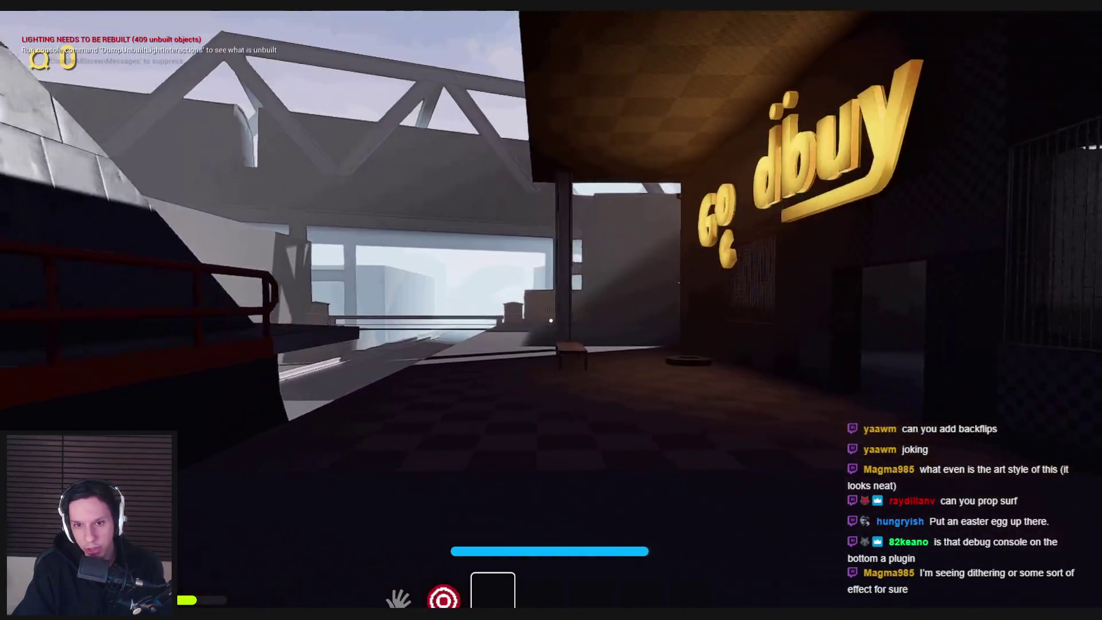
key(w)
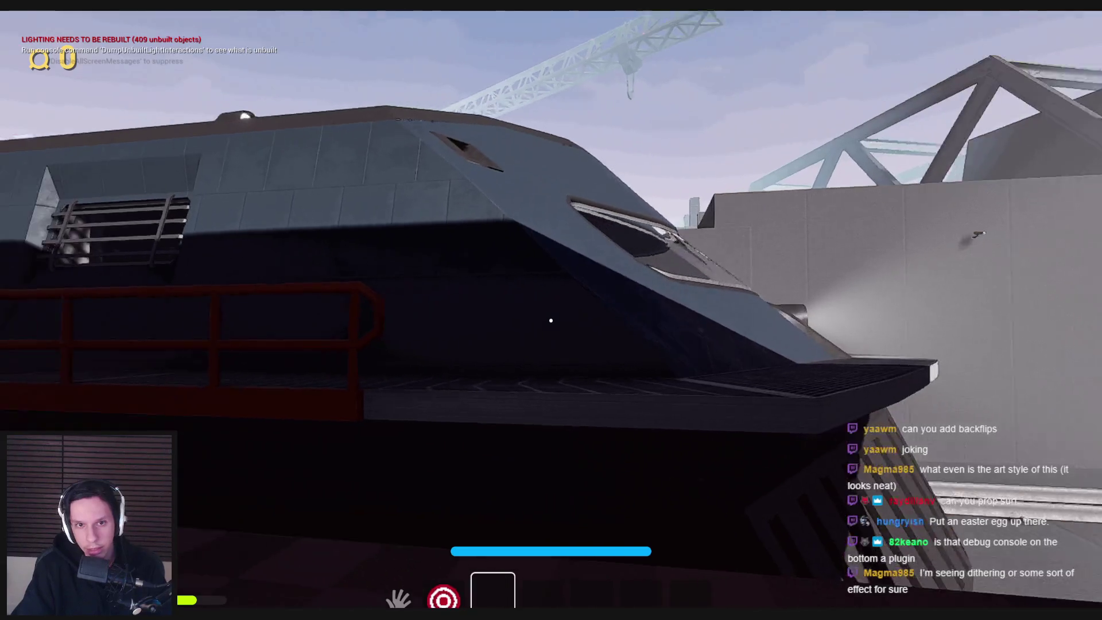
key(w)
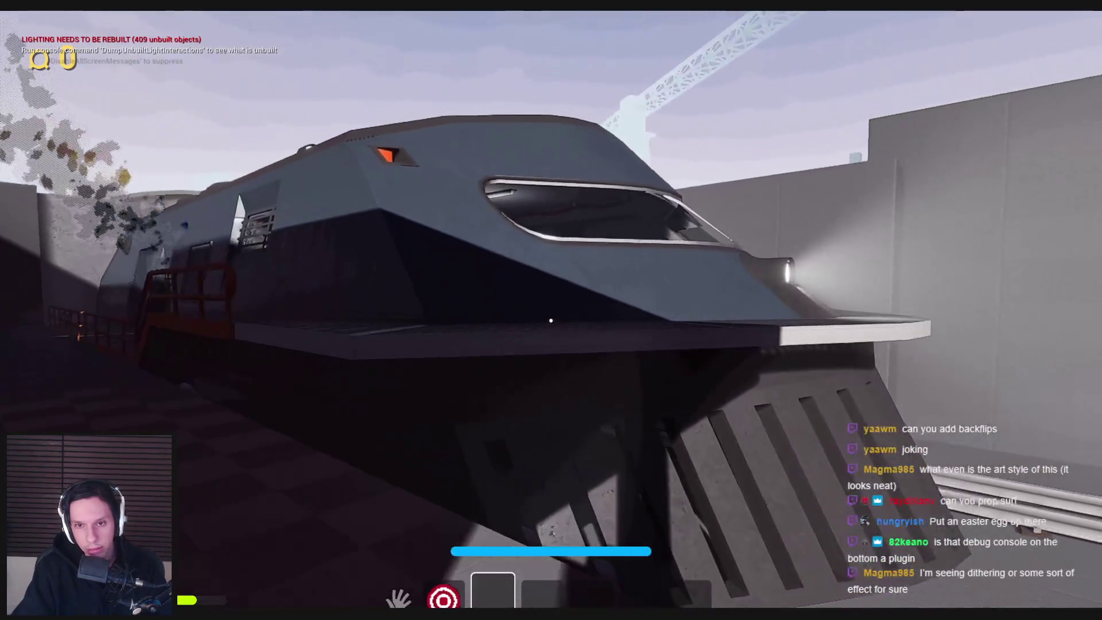
key(w)
key(w)
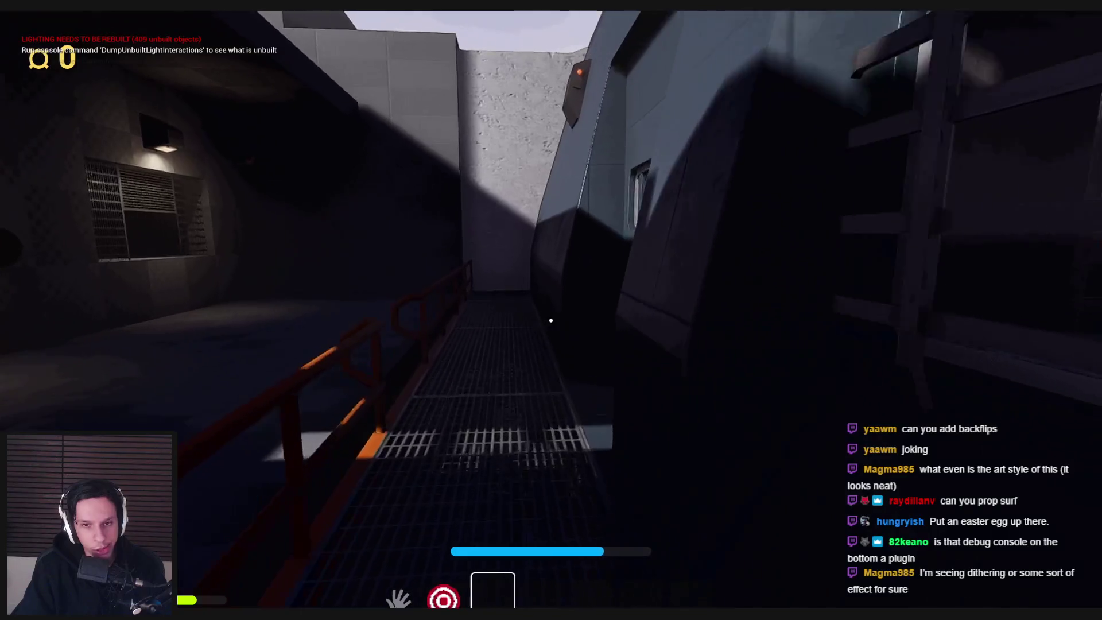
key(w)
key(w)
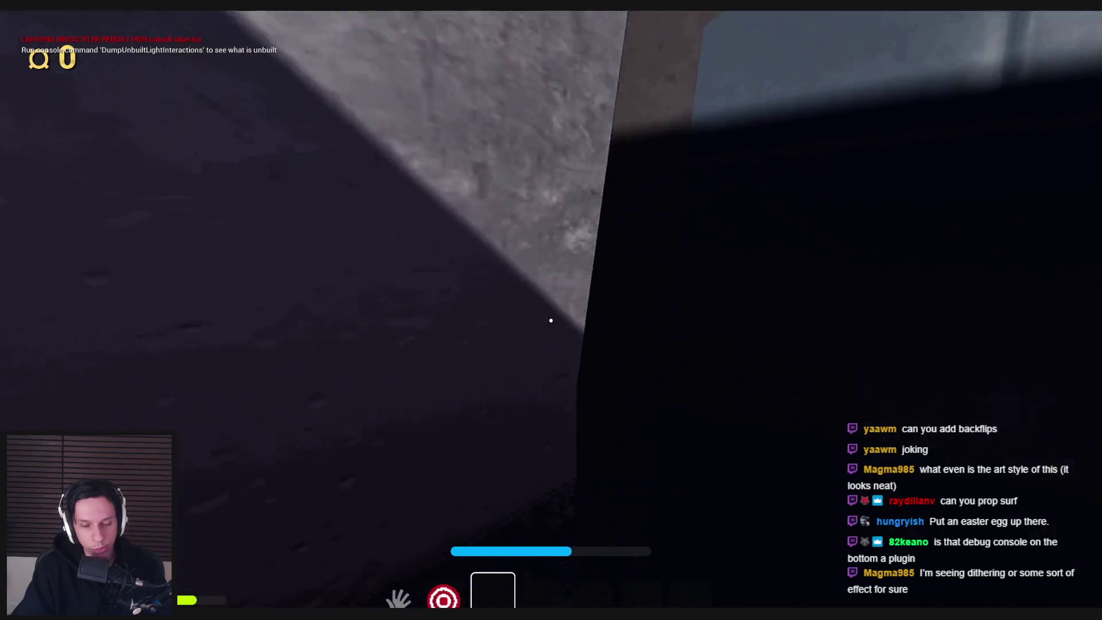
key(w)
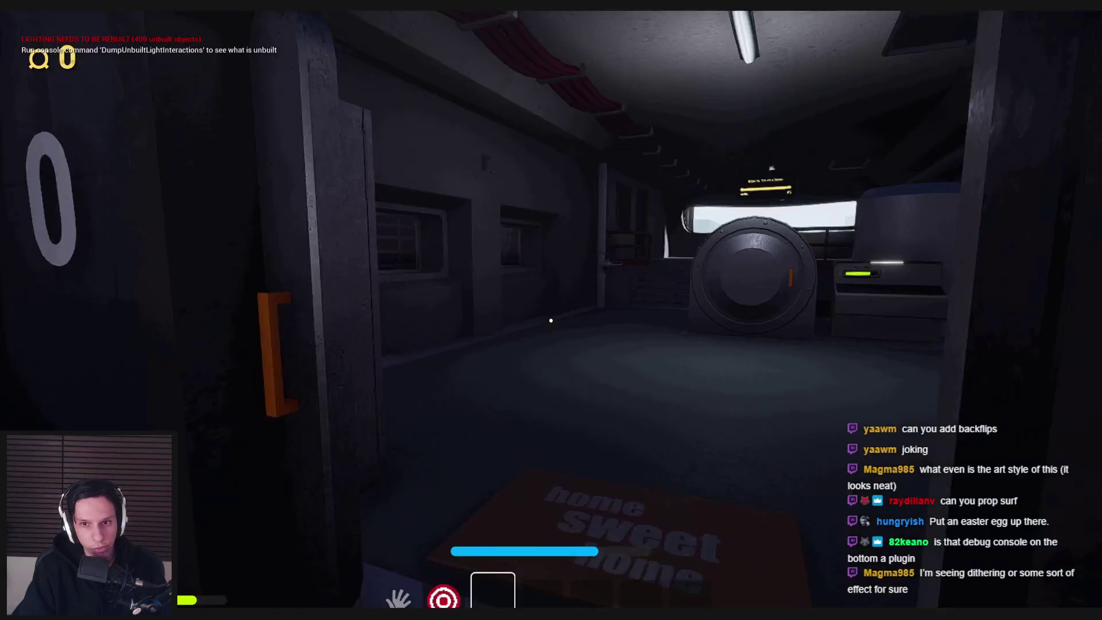
key(w)
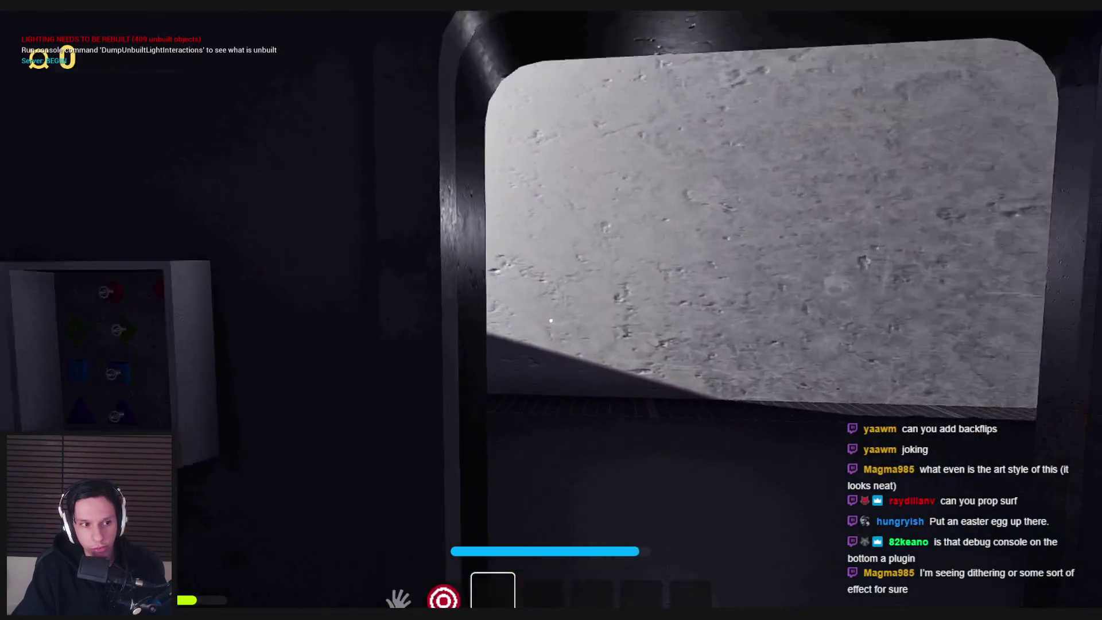
key(w)
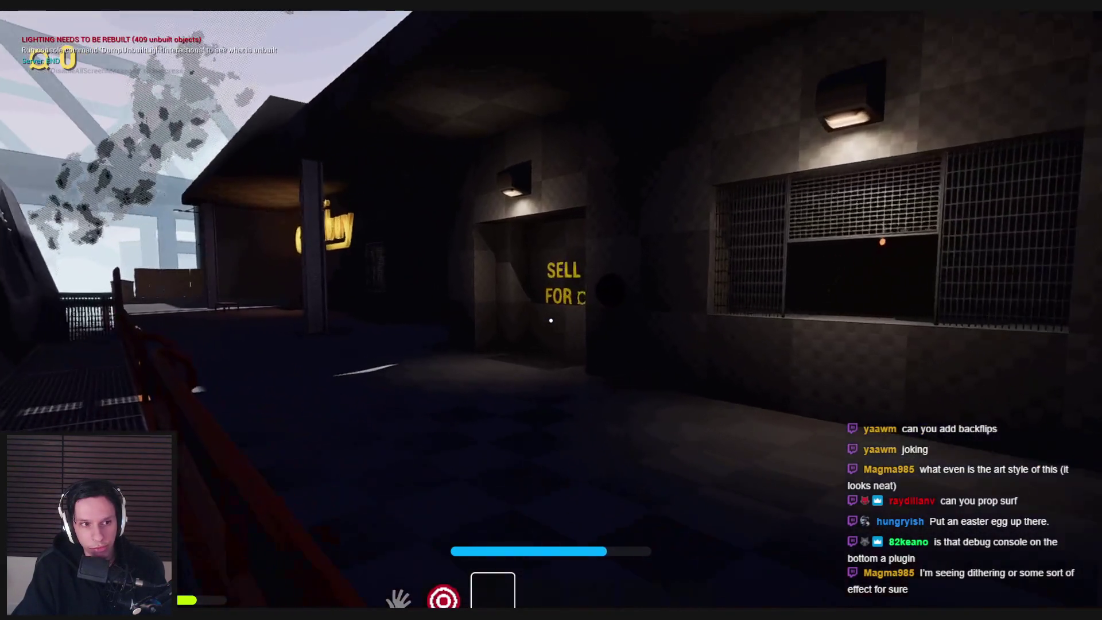
key(w)
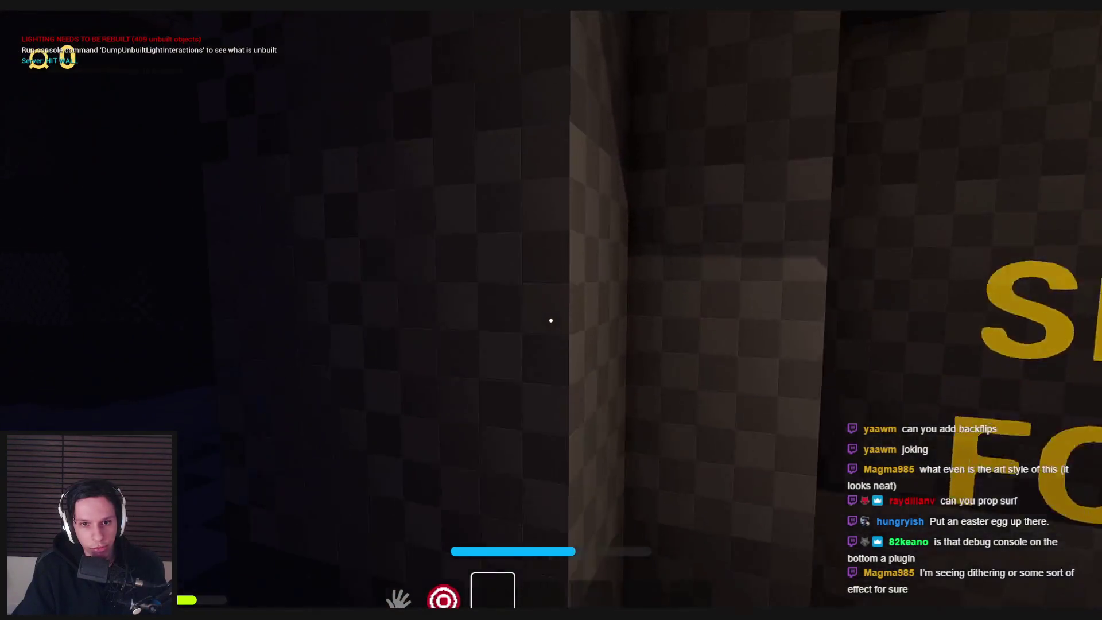
key(w)
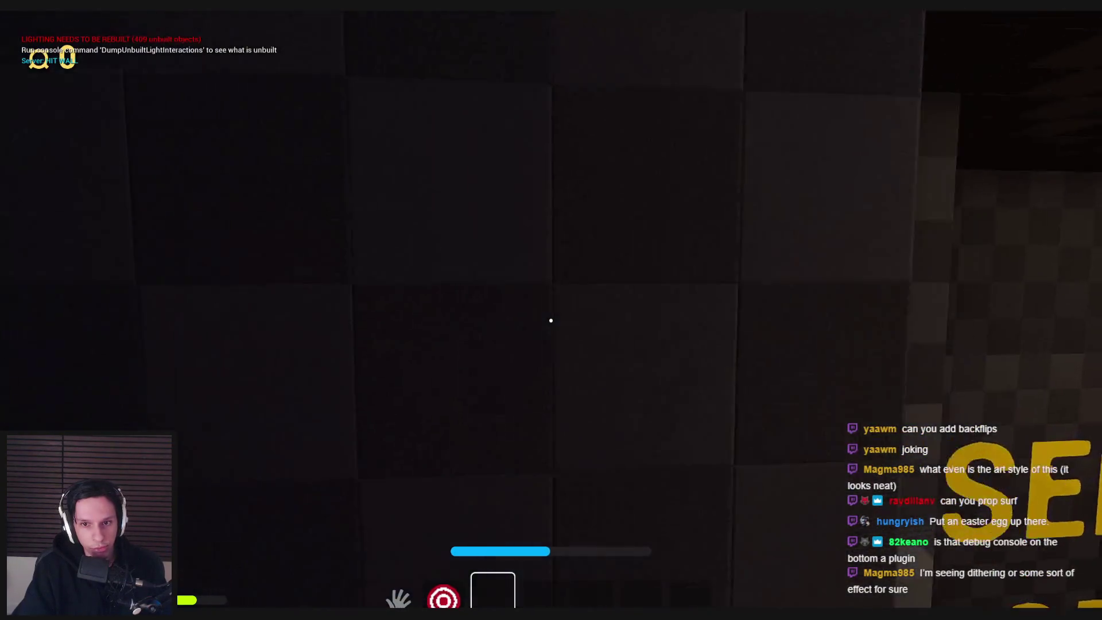
key(w)
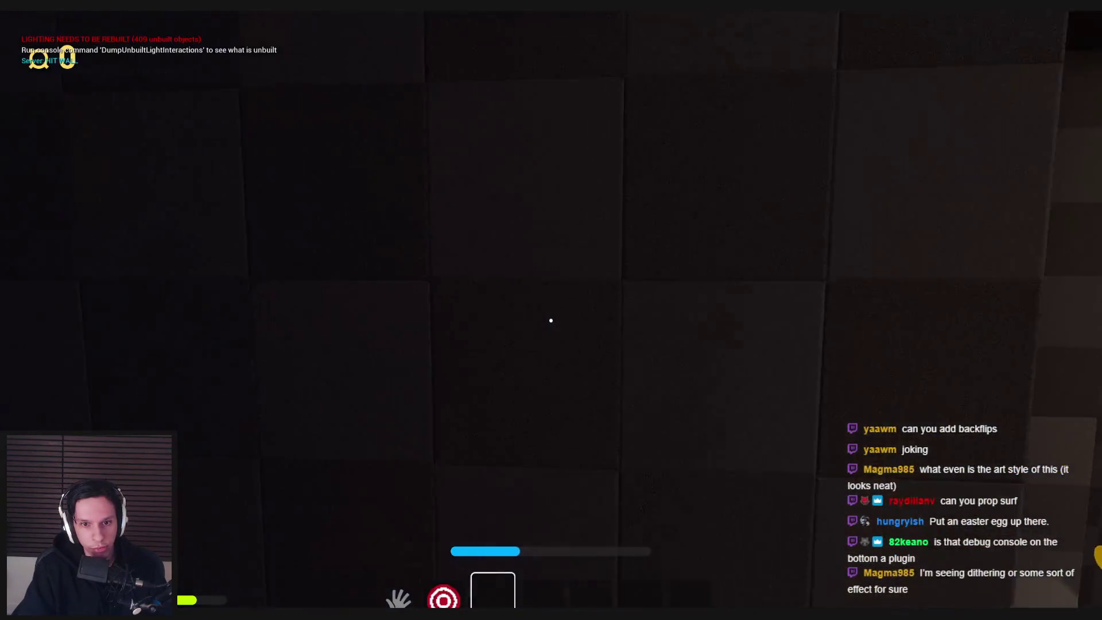
key(w)
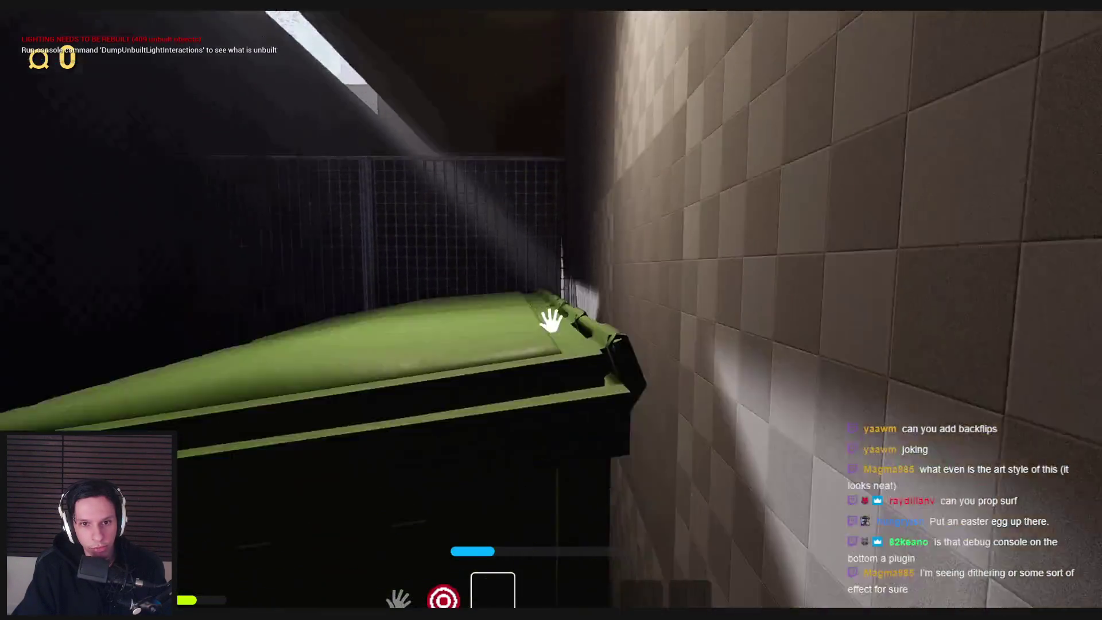
key(w)
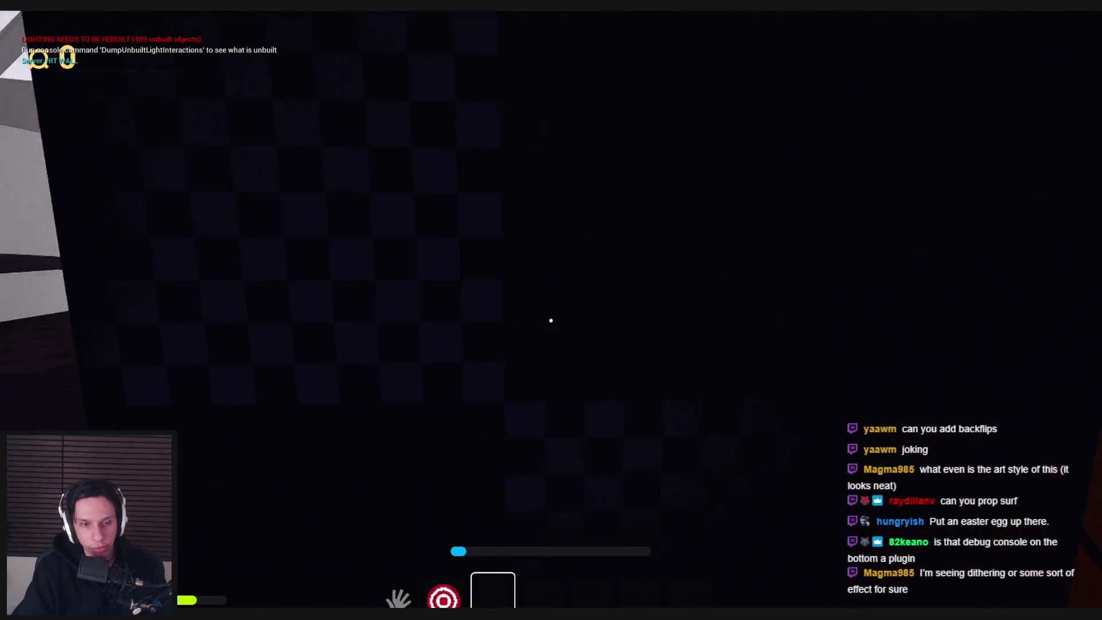
key(w)
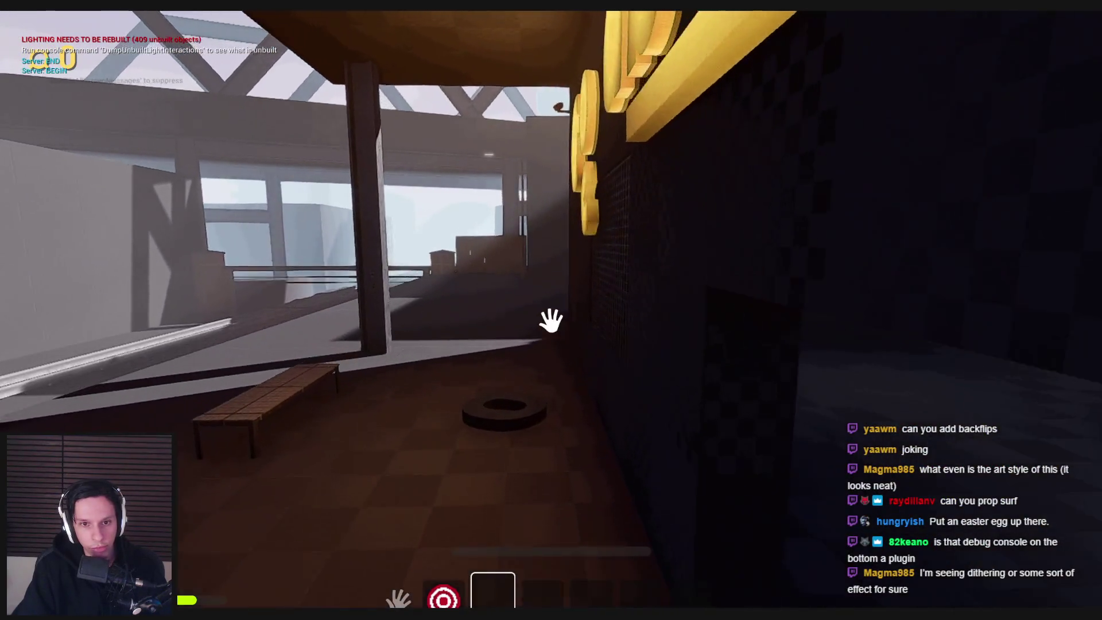
- Walk down the metal stairway into the Goodbuy building and stop the play-test
key(w)
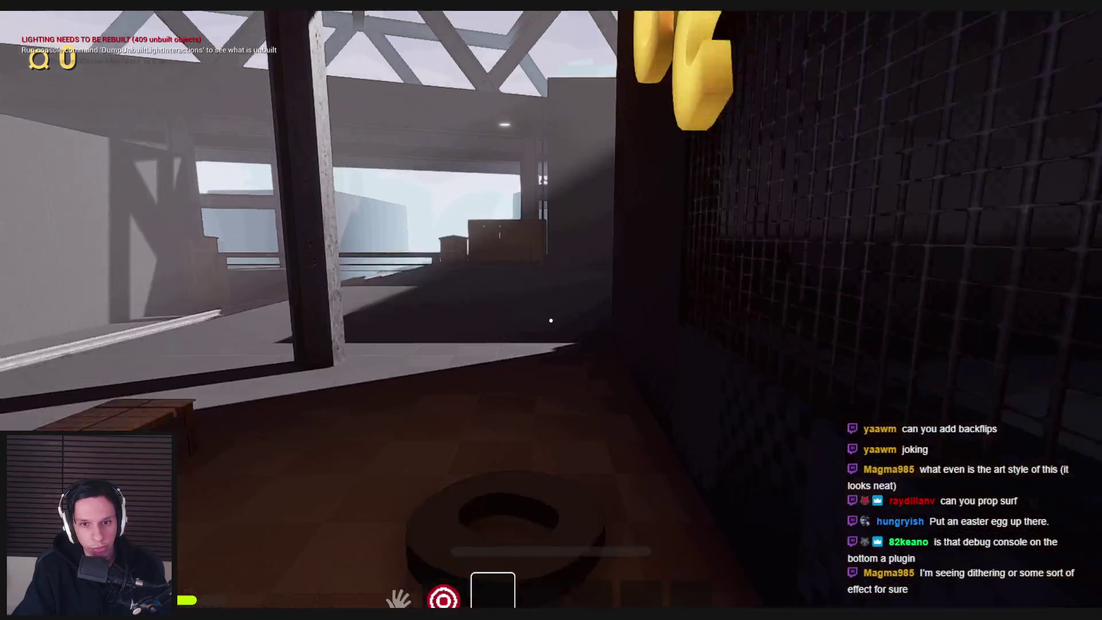
key(w)
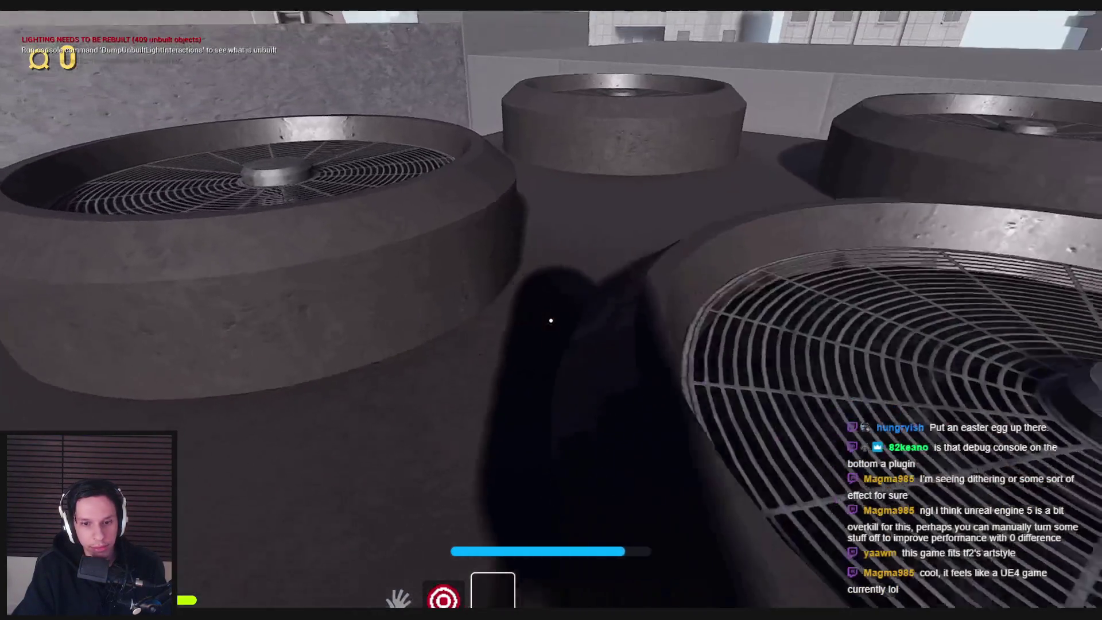
key(w)
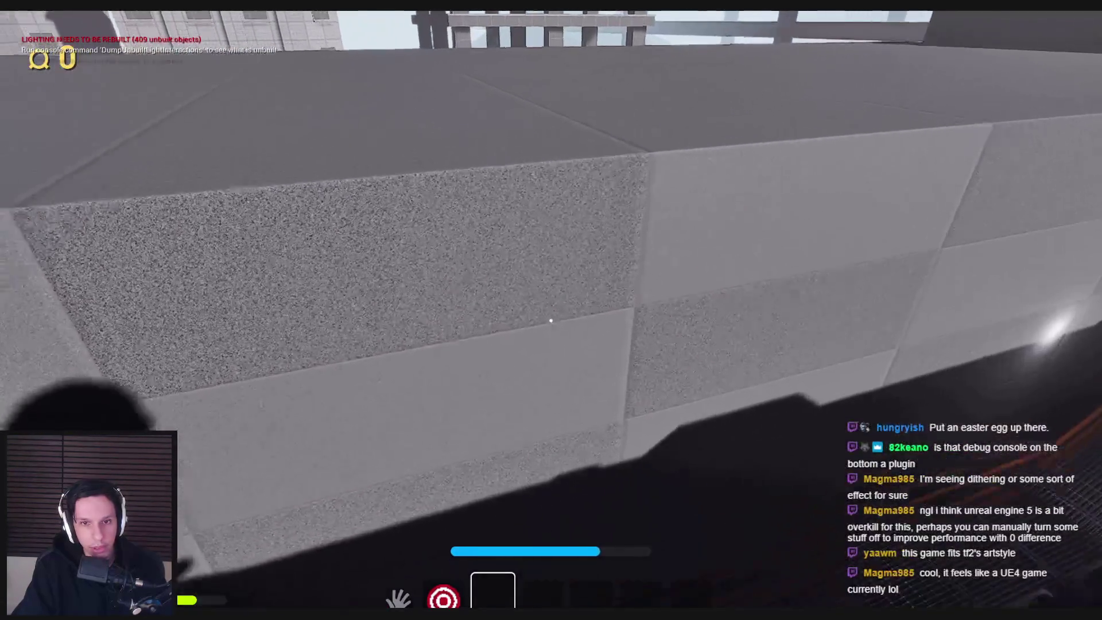
key(w)
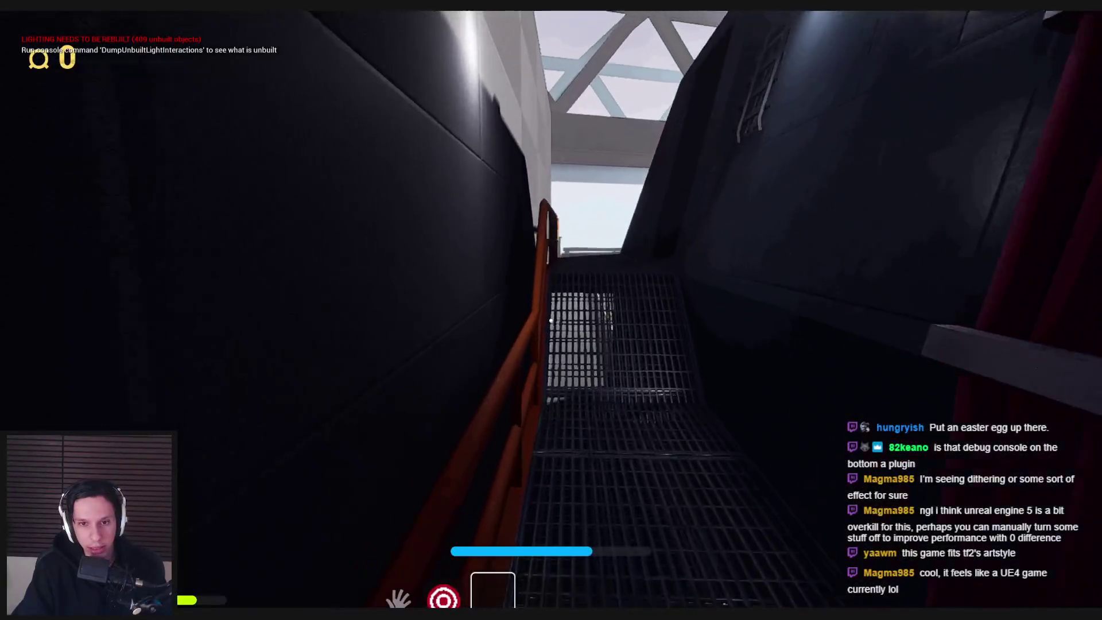
key(w)
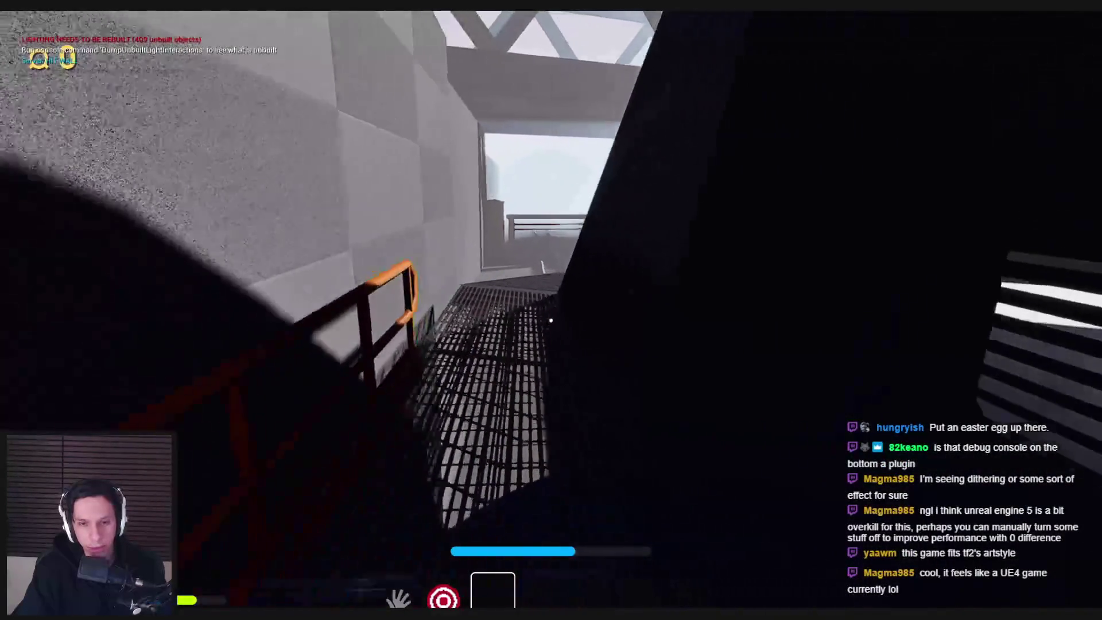
key(w)
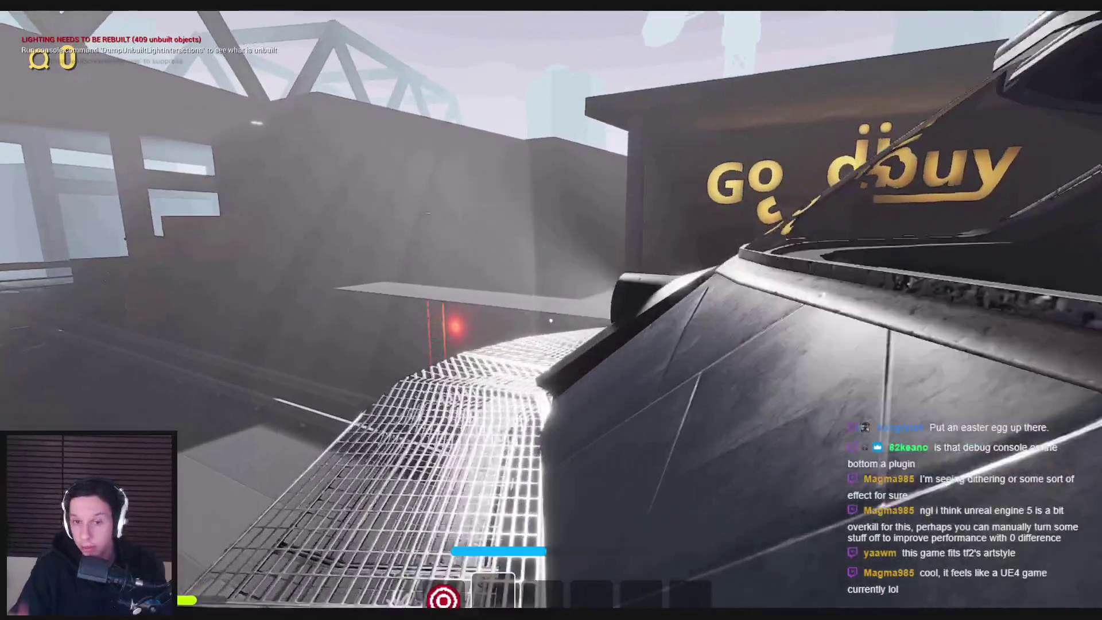
key(w)
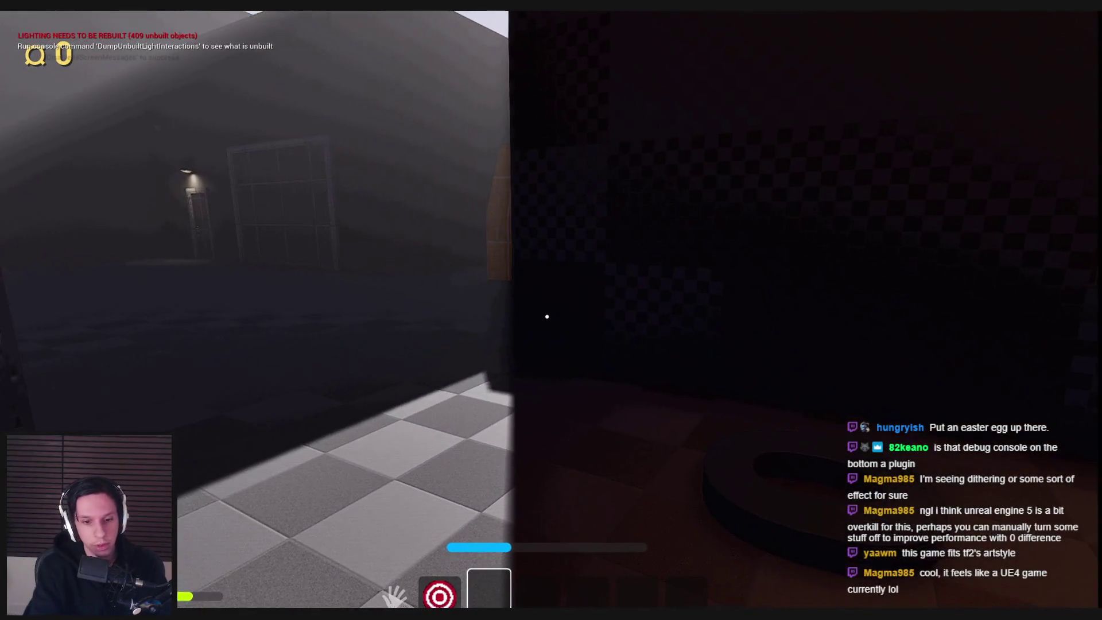
key(F11)
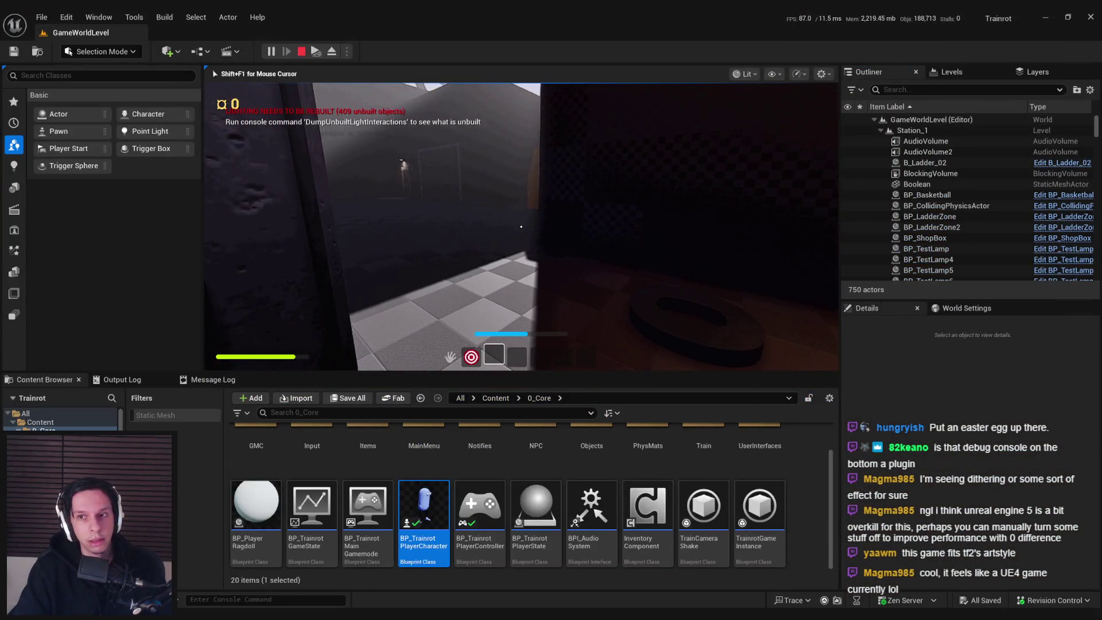
key(Escape)
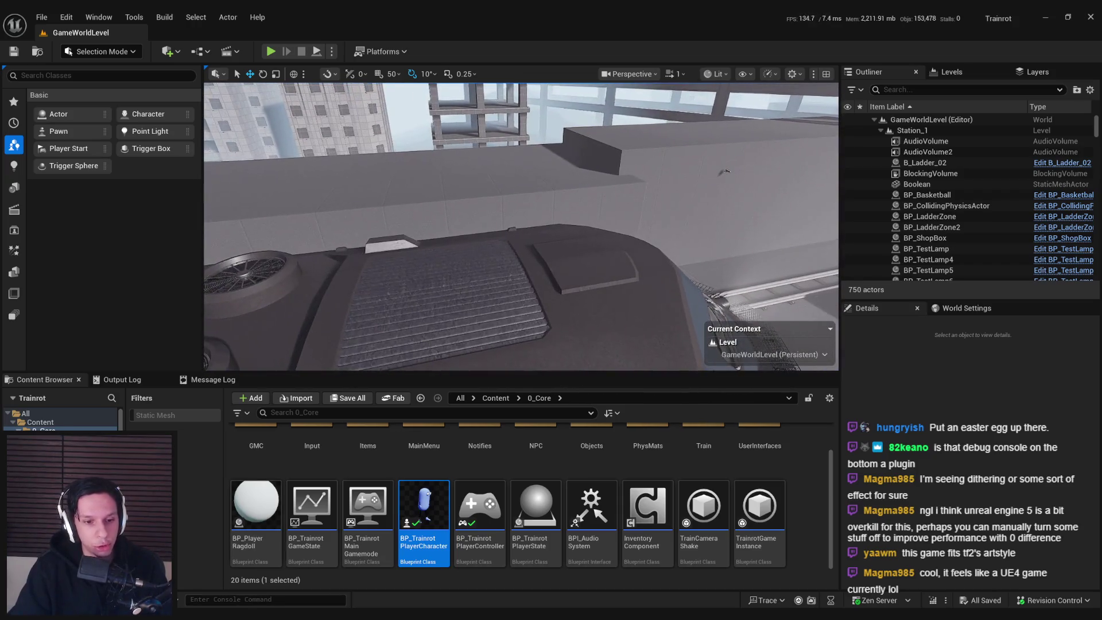
- Look over the suitcase model in Blender, then bring up the Notion Items page without the update prompt
key(alt+Tab)
scroll(404, 360, down, 3)
middle_drag(404, 361, 407, 375)
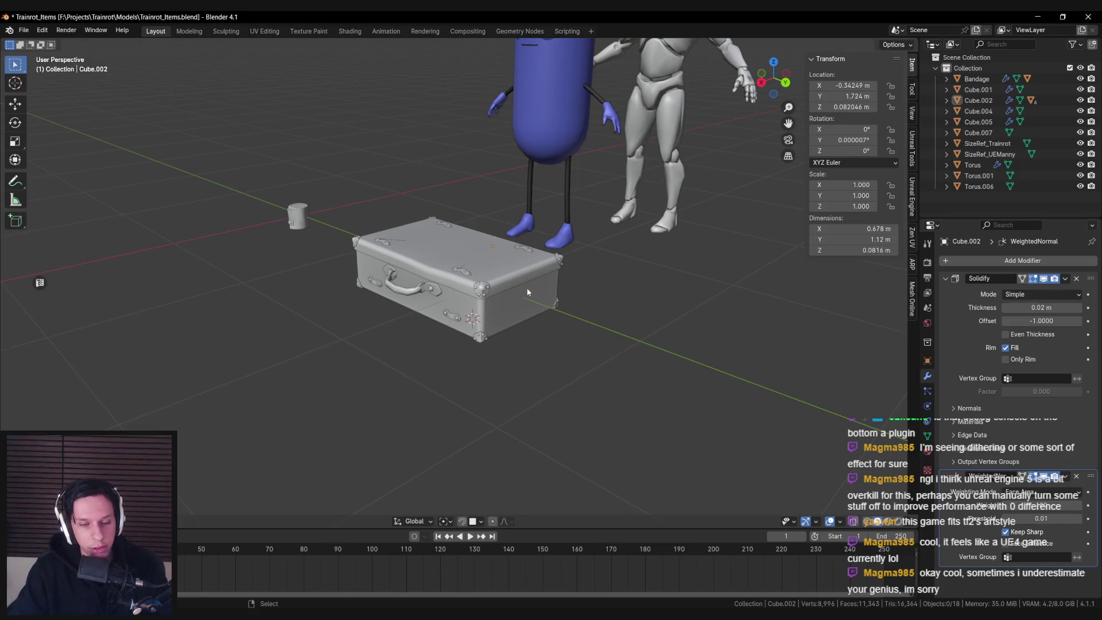
key(alt+Tab)
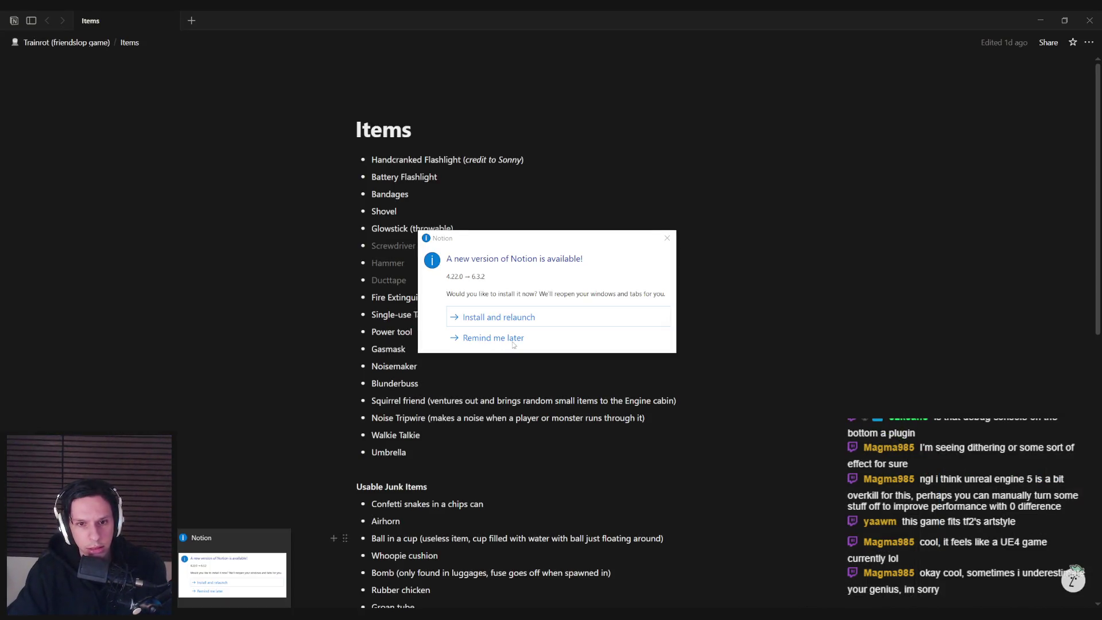
click(668, 239)
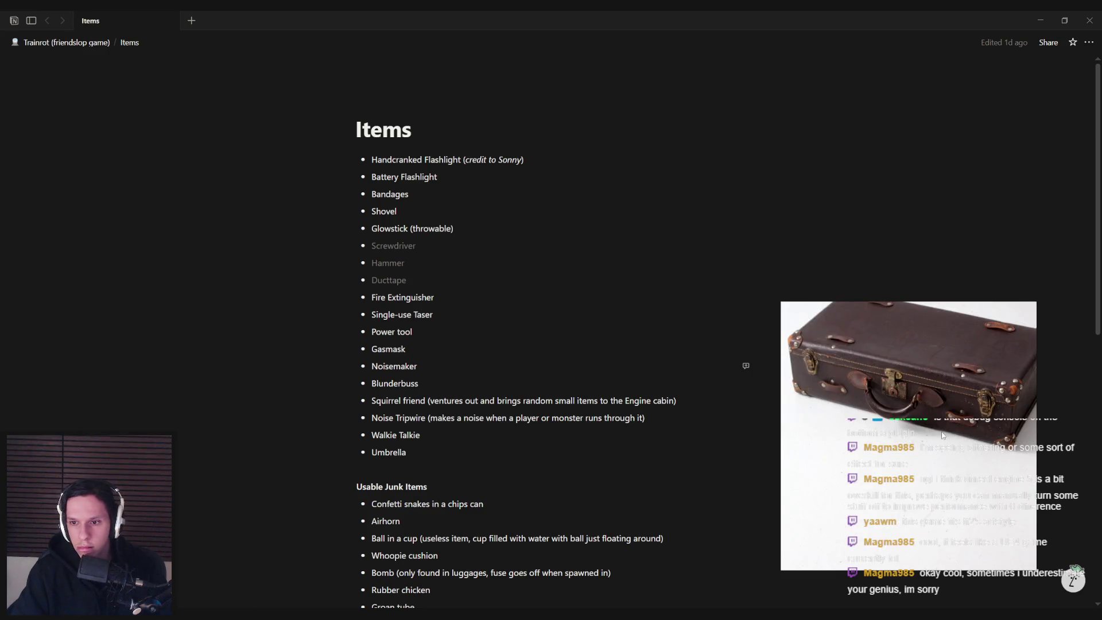